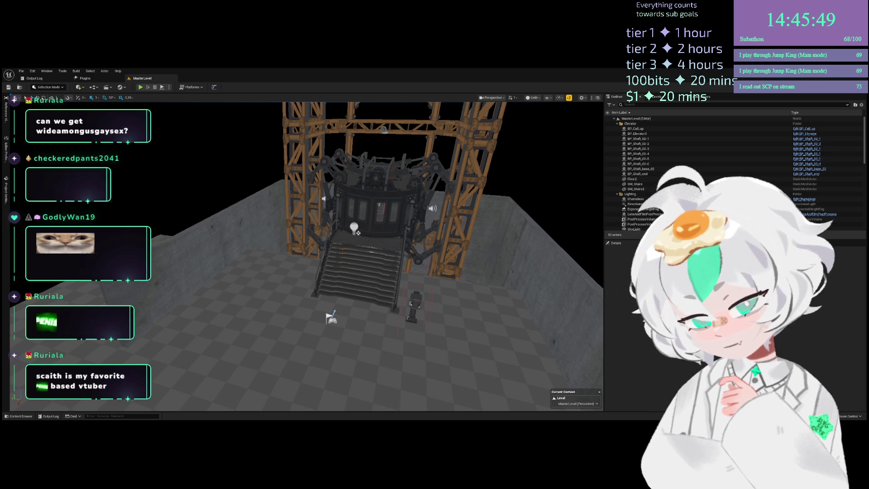
Bring the browser with the 7TV 'gamedev' emote search in front of the Unreal editor
key("alt+Tab")
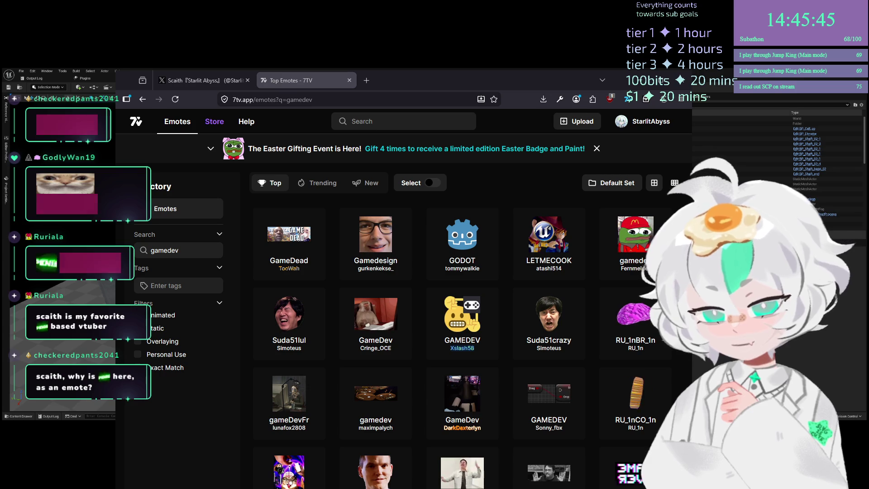
Add the GODOT emote to your channel's emote set
left_click(469, 223)
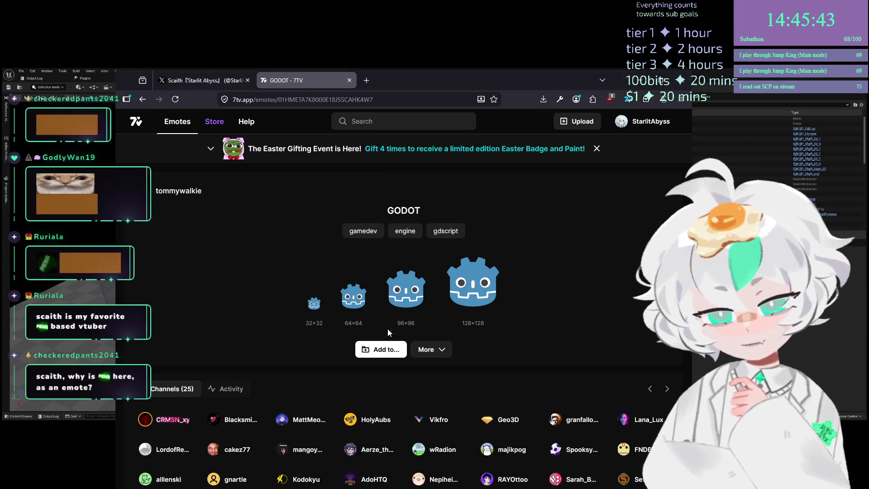
left_click(381, 350)
left_click(547, 227)
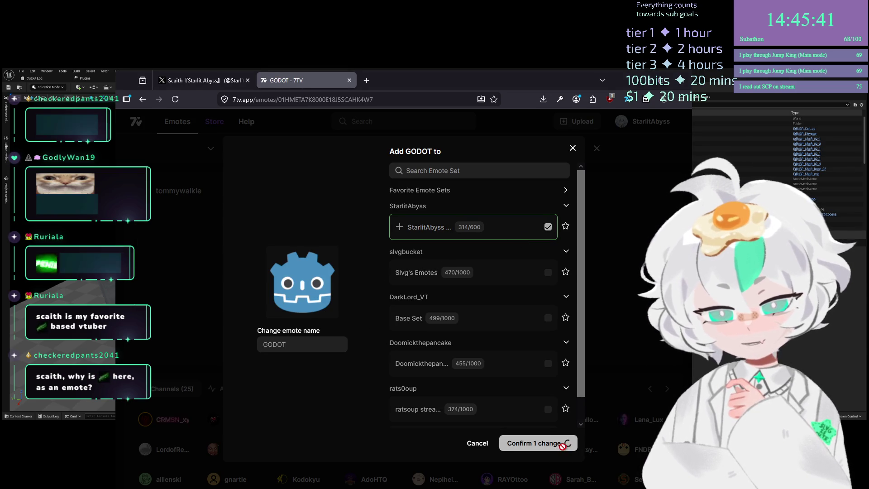
left_click(557, 442)
Go back and search the 7TV emotes for 'unreal engine'
key("alt+Left")
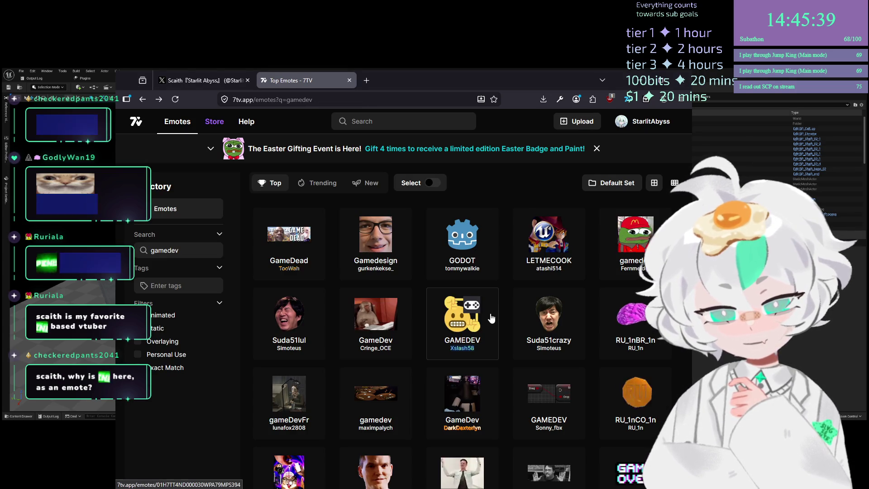
left_click(388, 121)
type("u")
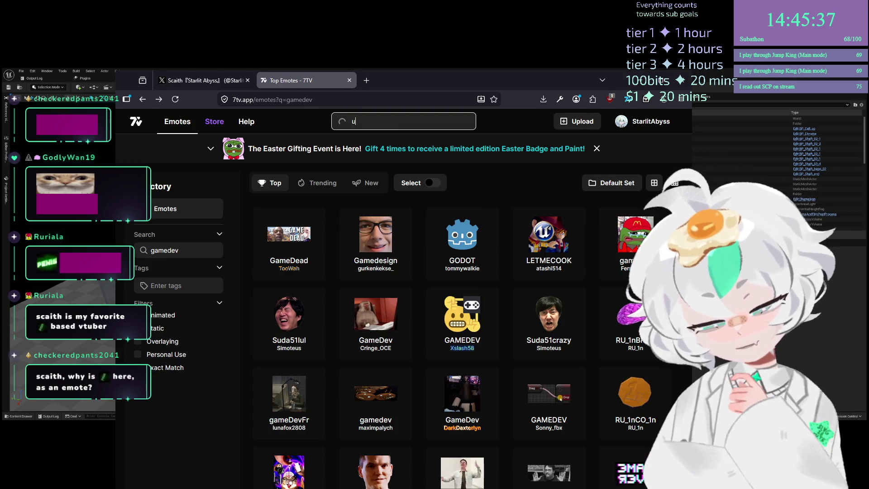
type("nreal engine")
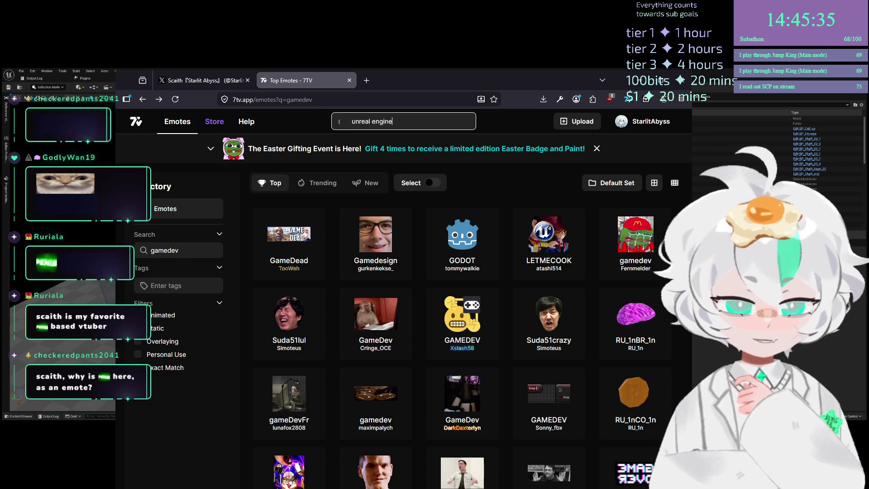
key("Return")
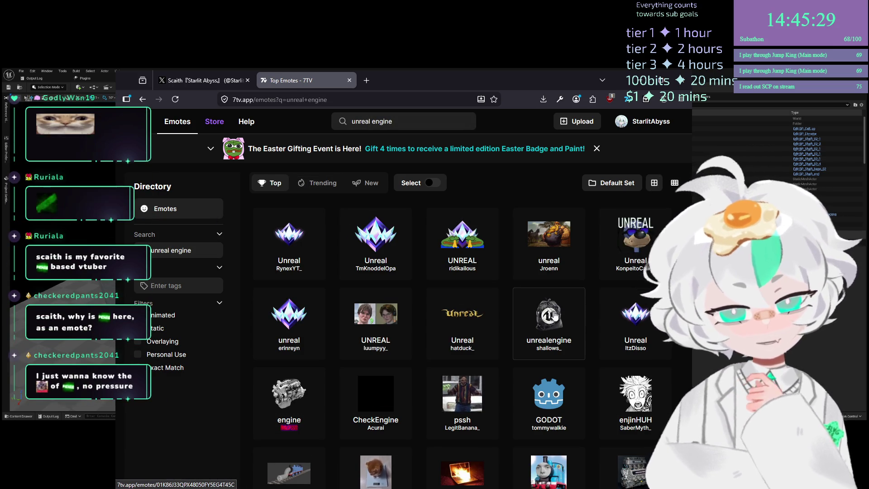
After previewing the first Unreal result, add the unrealengine emote to your emote set
left_click(316, 252)
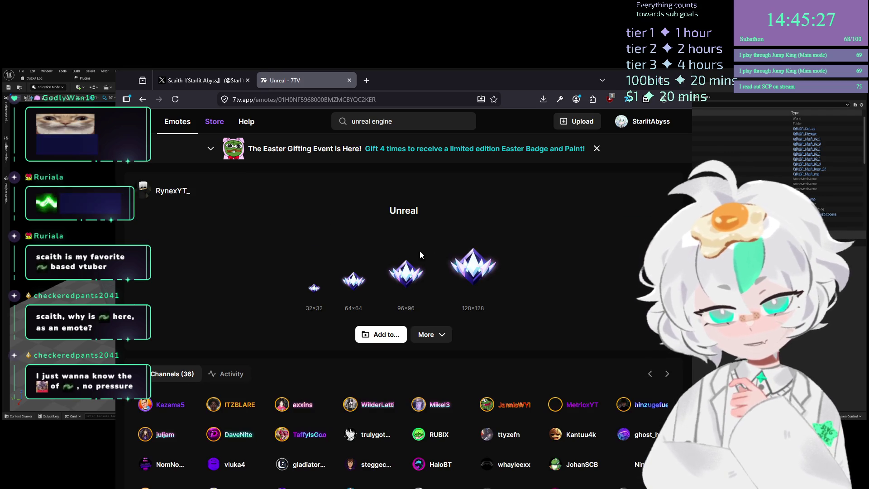
key("alt+Left")
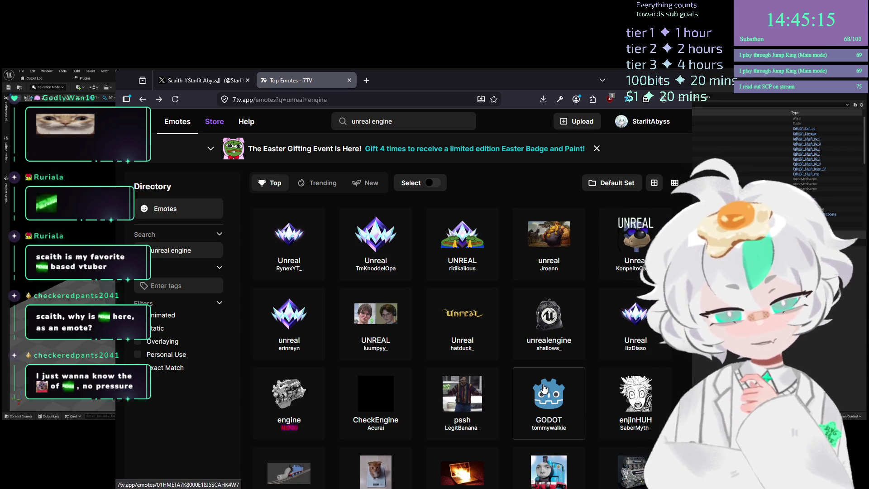
left_click(526, 302)
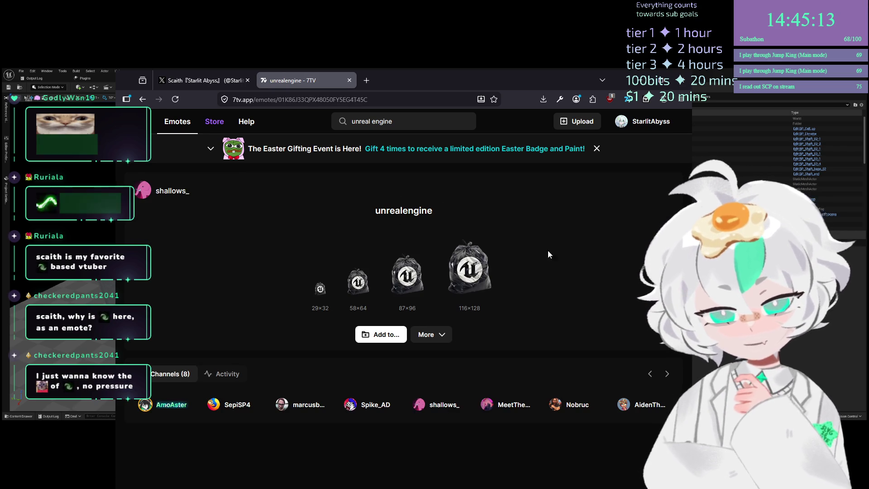
left_click(380, 331)
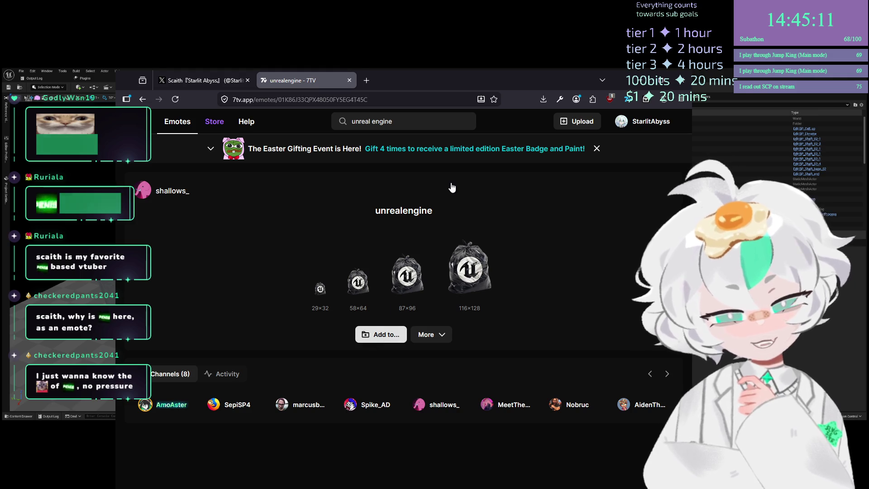
left_click(437, 226)
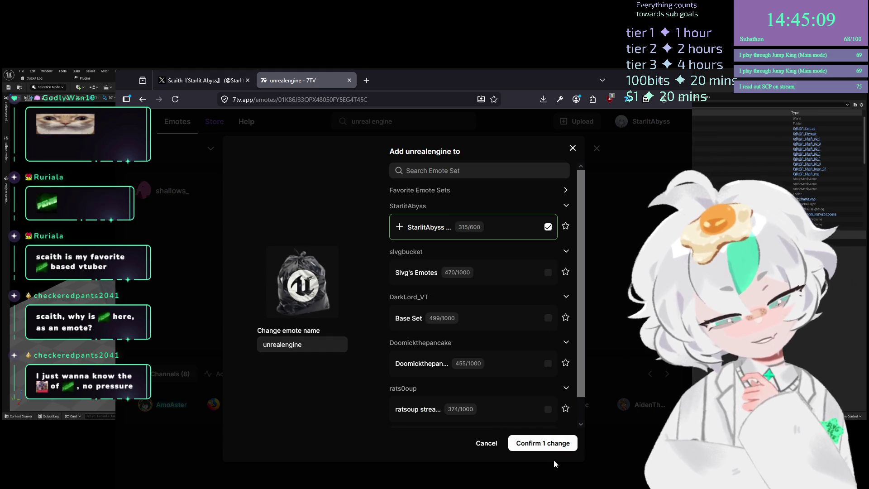
left_click(556, 443)
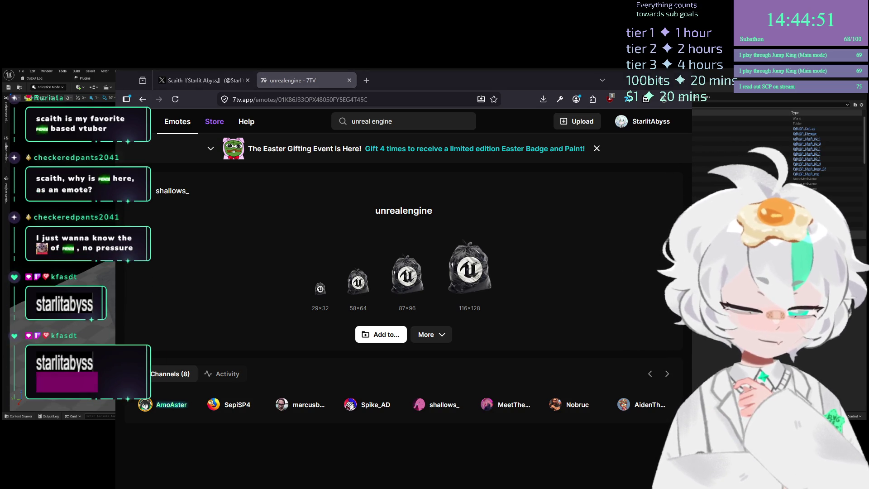
Return to the 'unreal engine' results and reload the page twice
key("alt+Left")
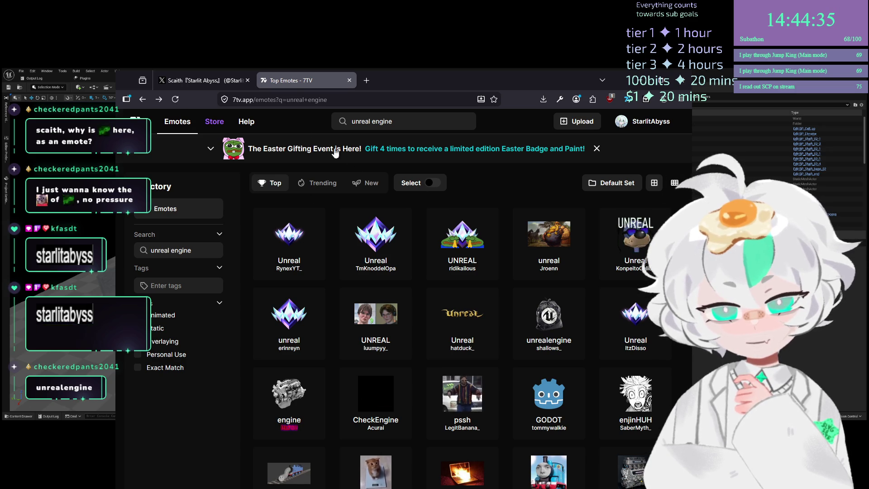
left_click(175, 99)
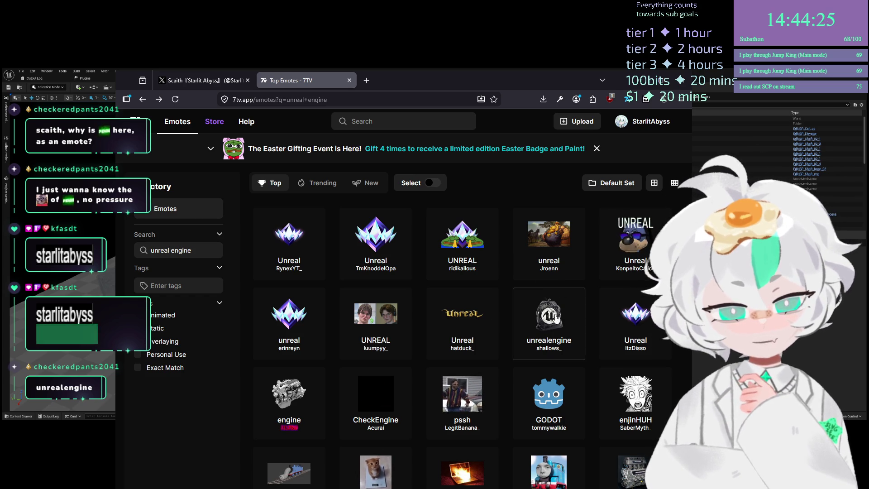
key("F5")
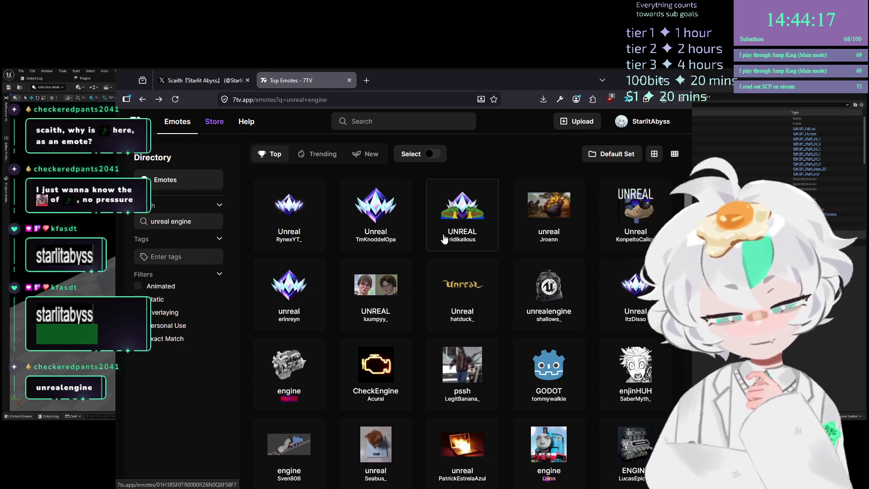
Scroll the results and preview the LETMECOOK emote's page
scroll(504, 261, "down", 8)
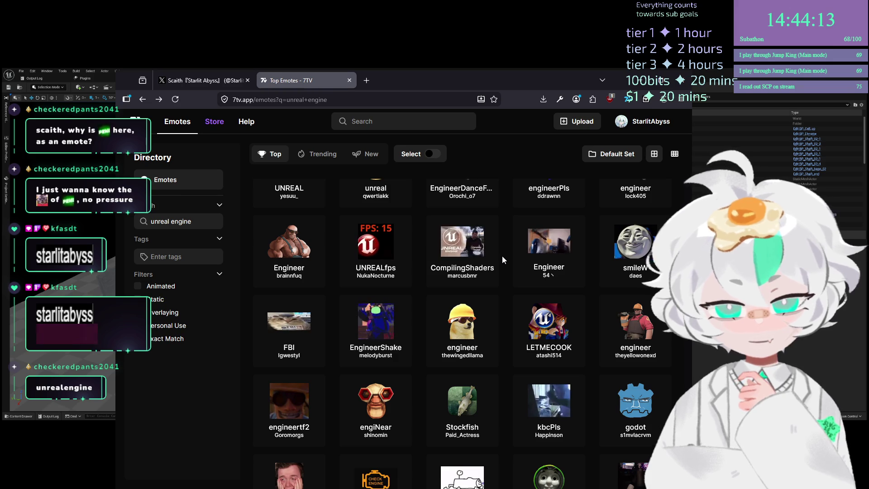
left_click(516, 317)
key("alt+Left")
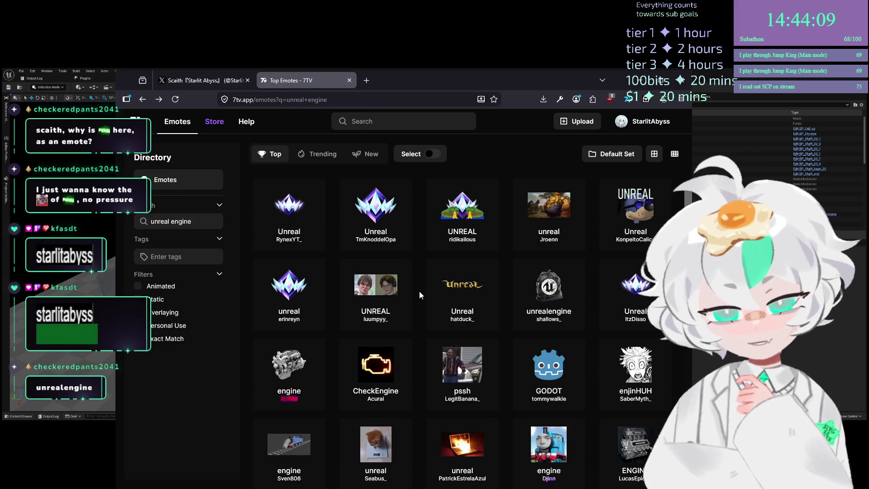
scroll(422, 290, "down", 5)
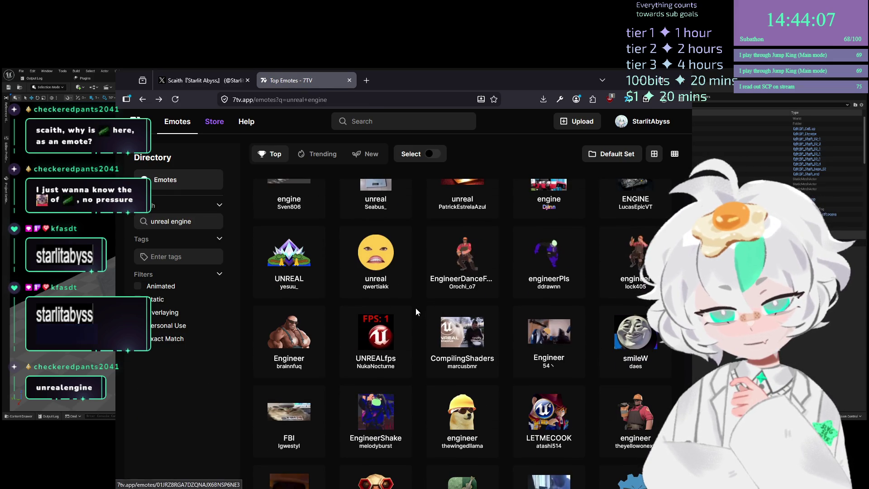
Add the UNREALfps emote to your emote set and return to the results
left_click(379, 340)
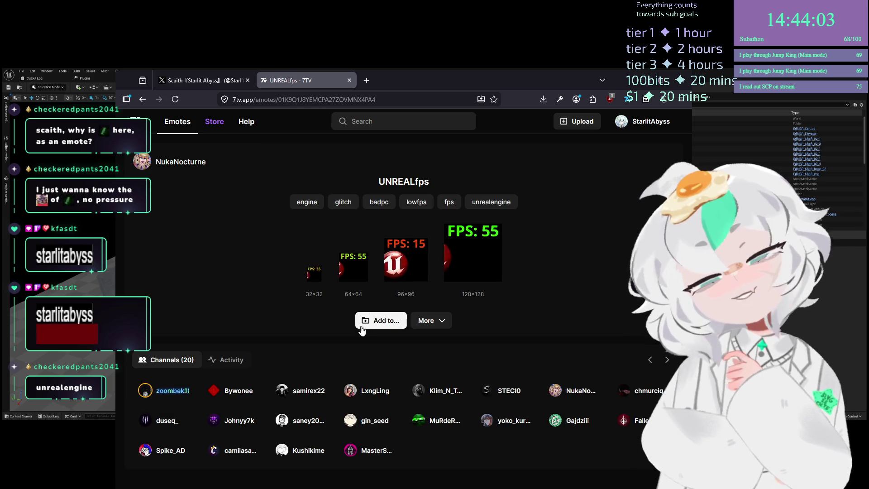
left_click(365, 322)
left_click(447, 228)
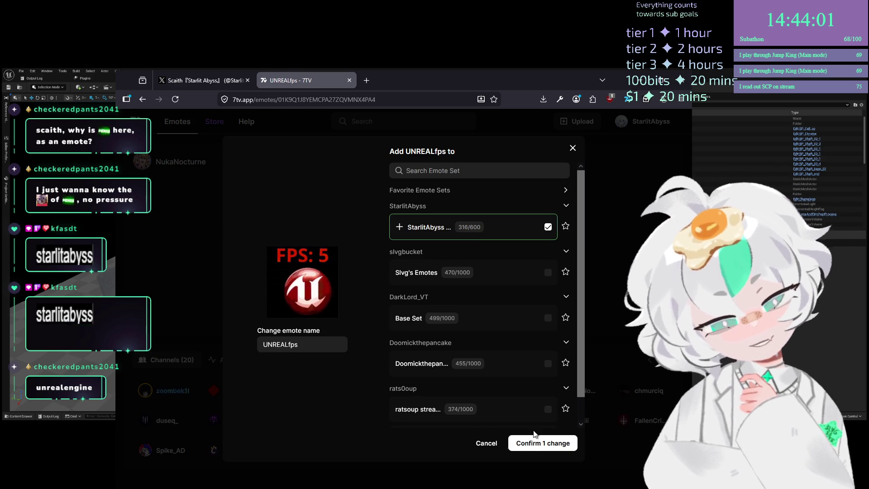
left_click(543, 442)
key("alt+Left")
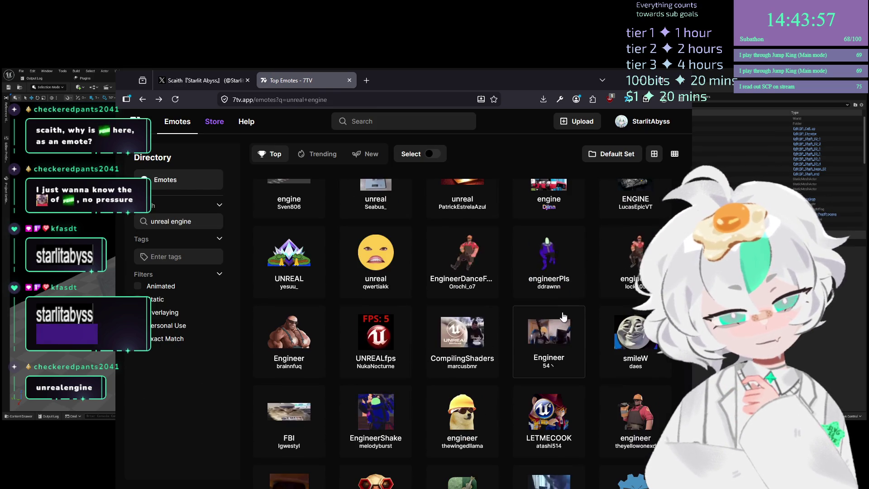
Scroll the unreal engine results, open GODOT's page, and focus the emote search box
scroll(551, 300, "down", 2)
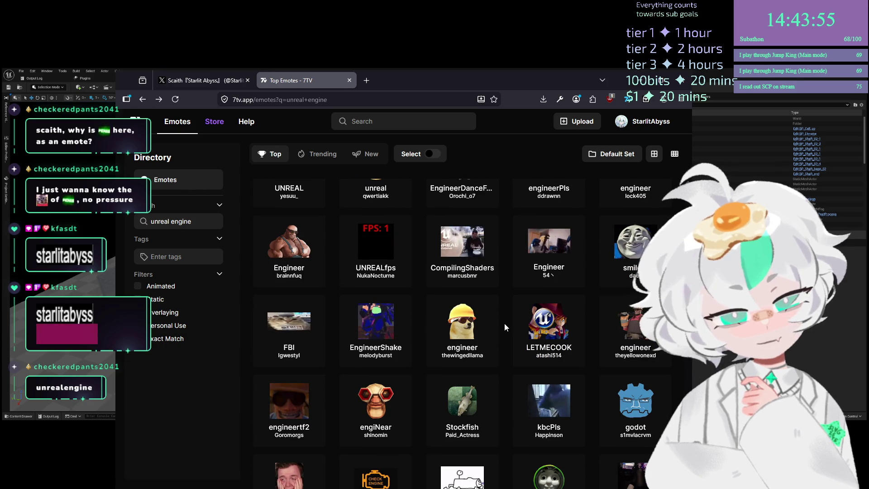
scroll(504, 322, "down", 5)
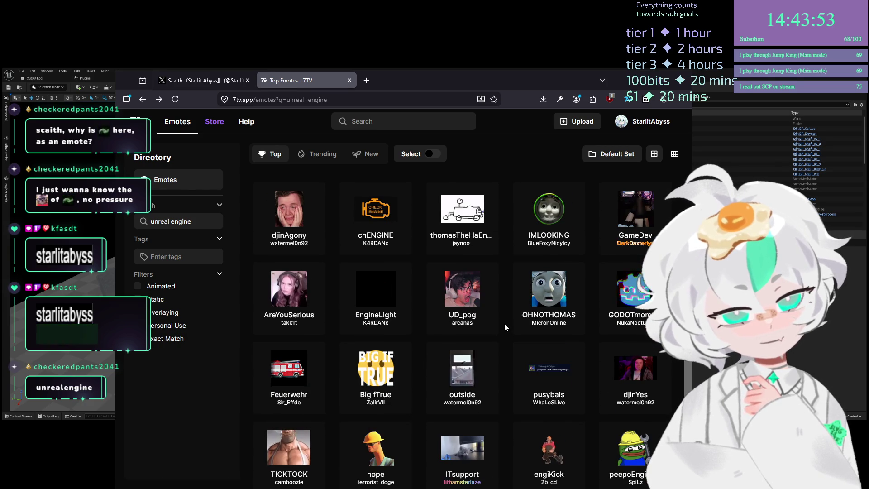
scroll(504, 323, "up", 6)
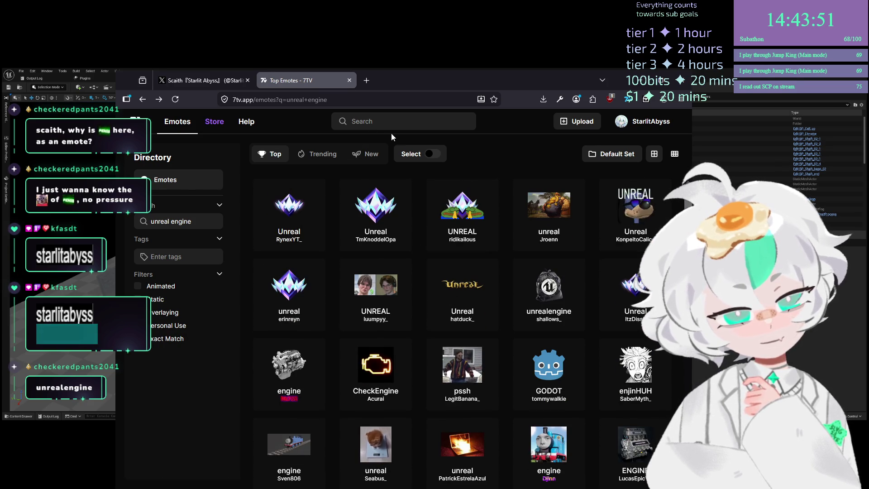
left_click(516, 381)
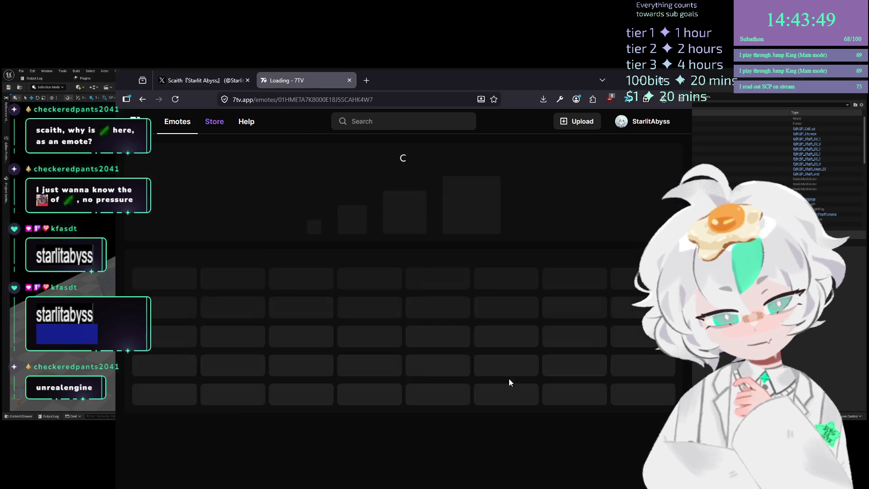
left_click(393, 119)
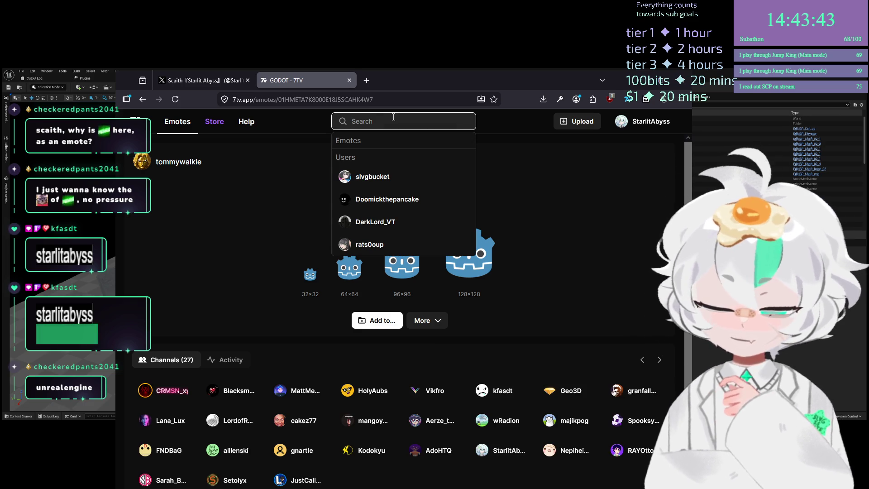
left_click(411, 134)
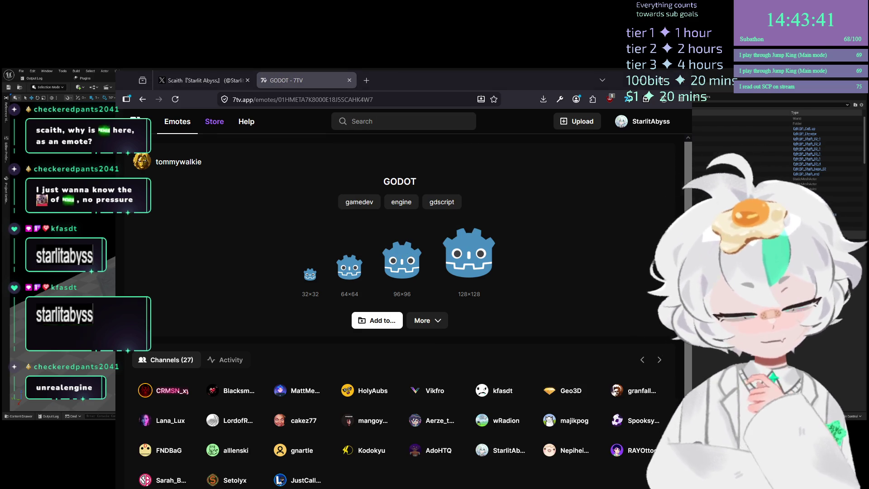
left_click(419, 123)
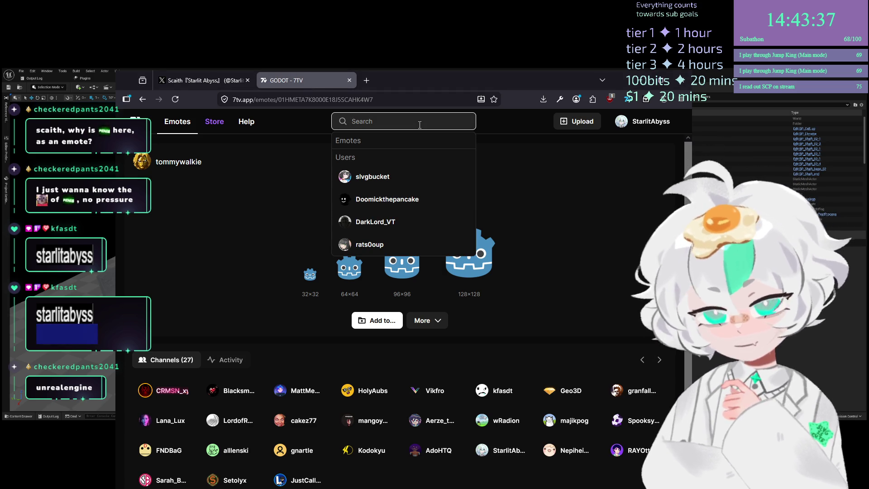
Search emotes for 'wide', browse the results and preview the WIDESEXO emote
type("wide")
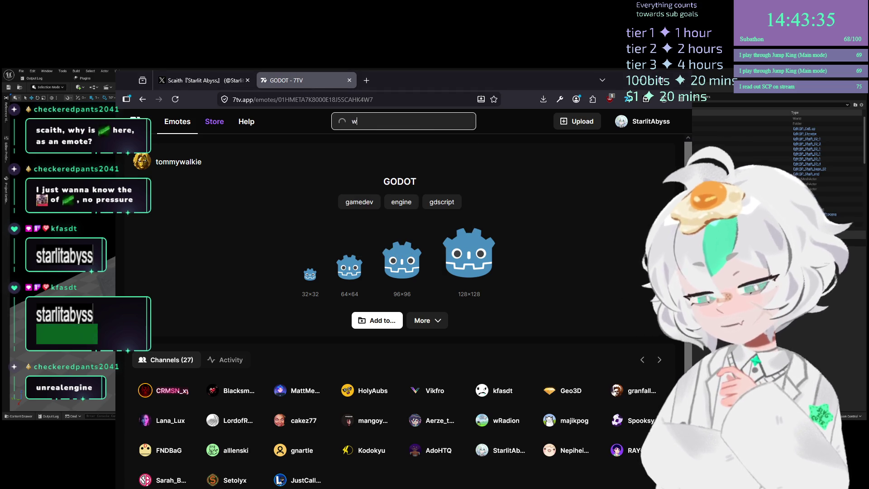
key("Return")
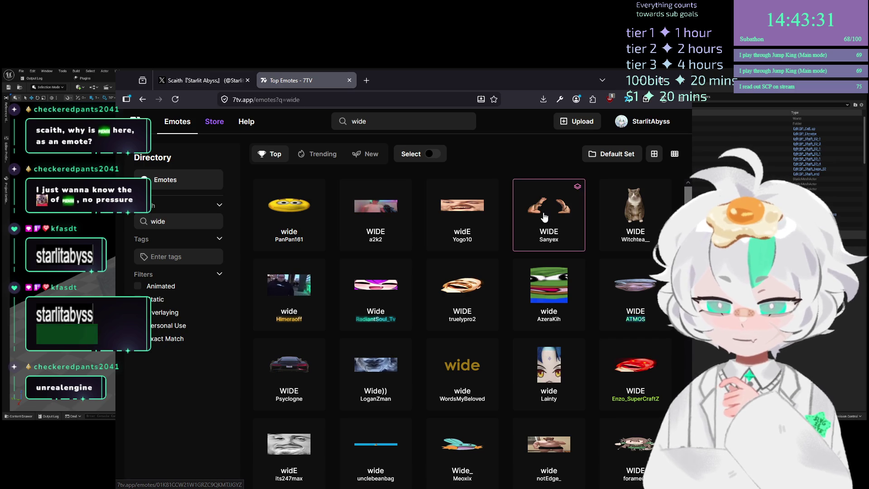
scroll(590, 231, "down", 8)
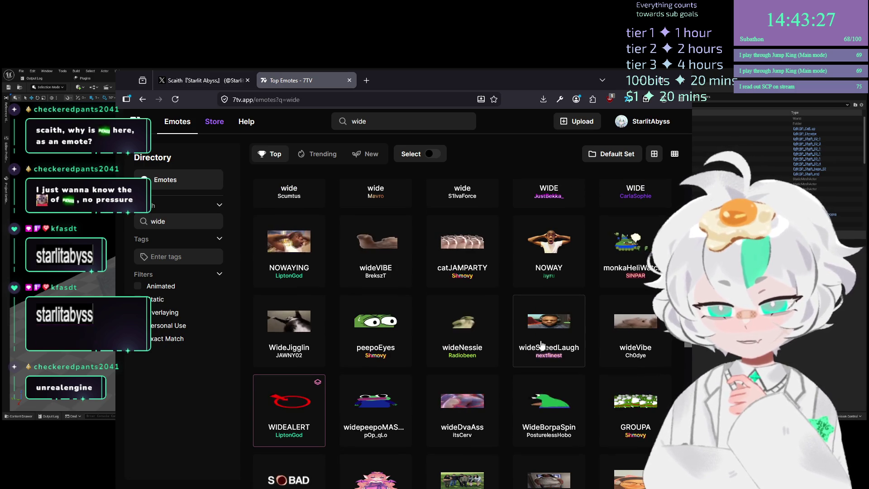
scroll(562, 318, "down", 4)
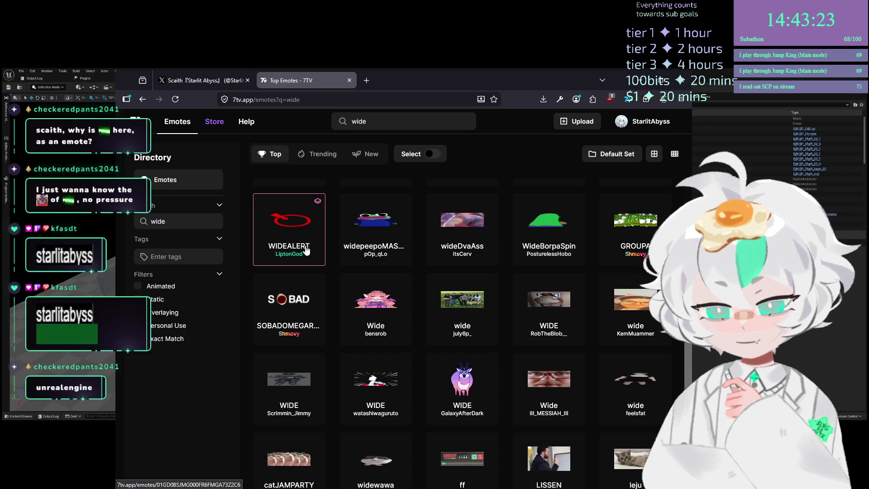
scroll(307, 230, "down", 4)
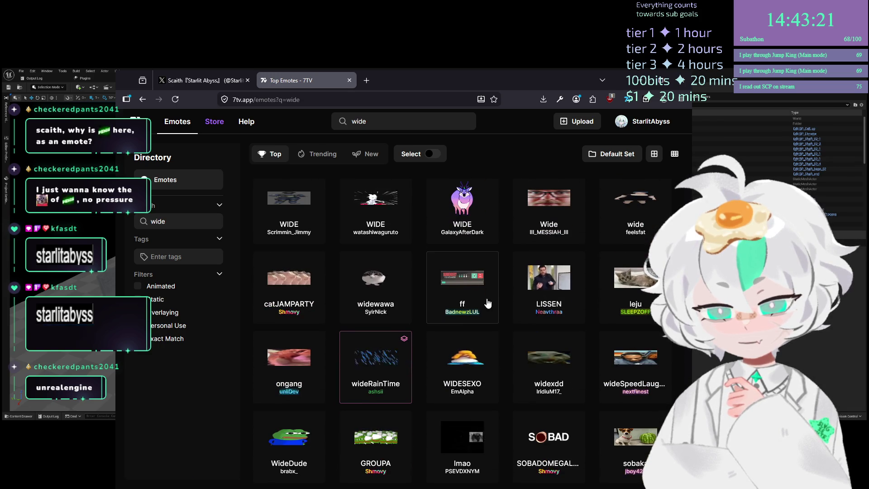
scroll(485, 301, "down", 4)
scroll(487, 305, "up", 2)
left_click(470, 267)
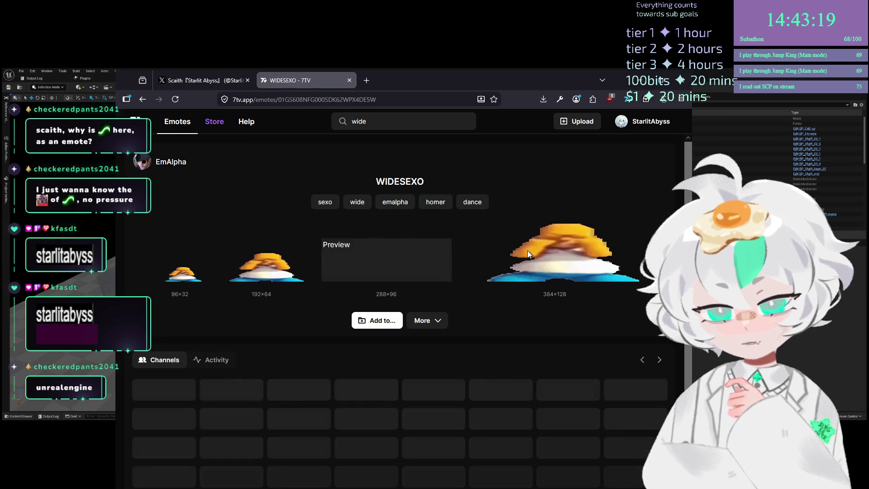
key("alt+Left")
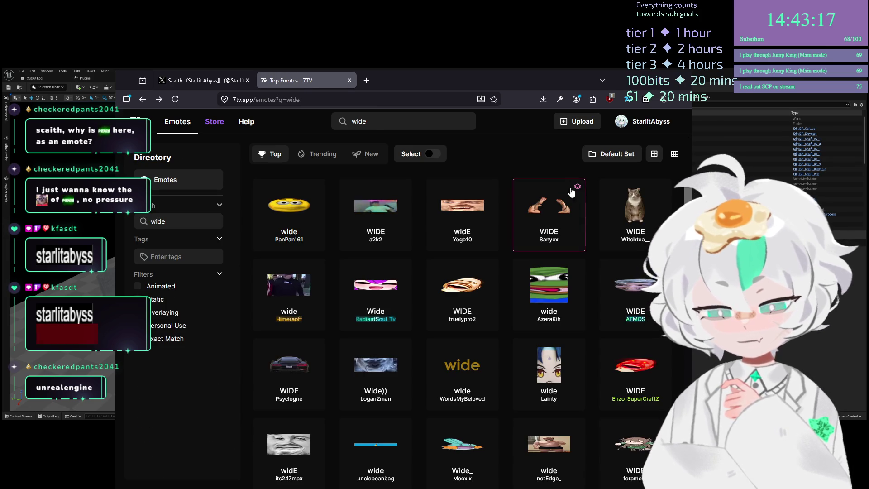
Preview the WideJigglin and pink deer WIDE emotes, then open SOBADOMEGAROLL's page
scroll(569, 231, "down", 10)
scroll(581, 335, "up", 6)
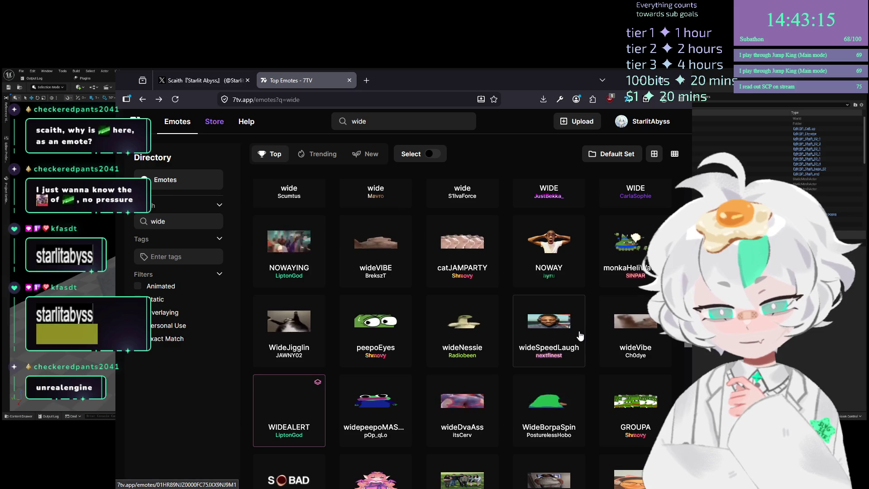
left_click(290, 328)
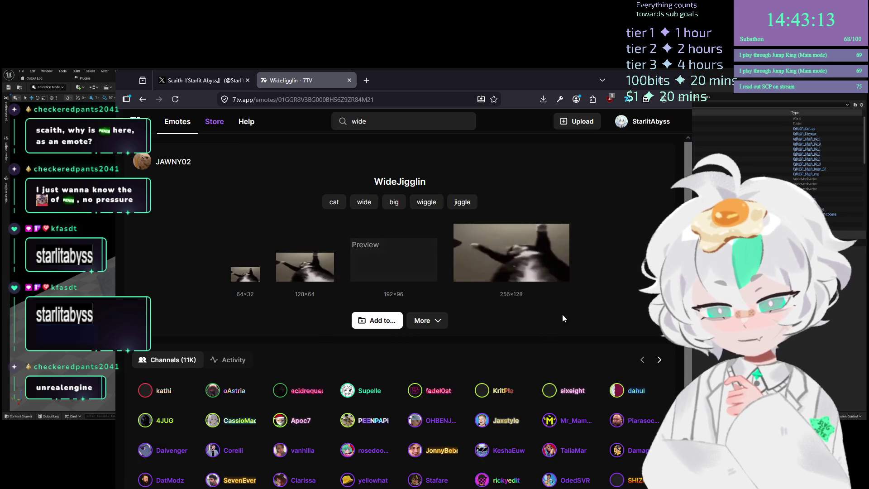
key("alt+Left")
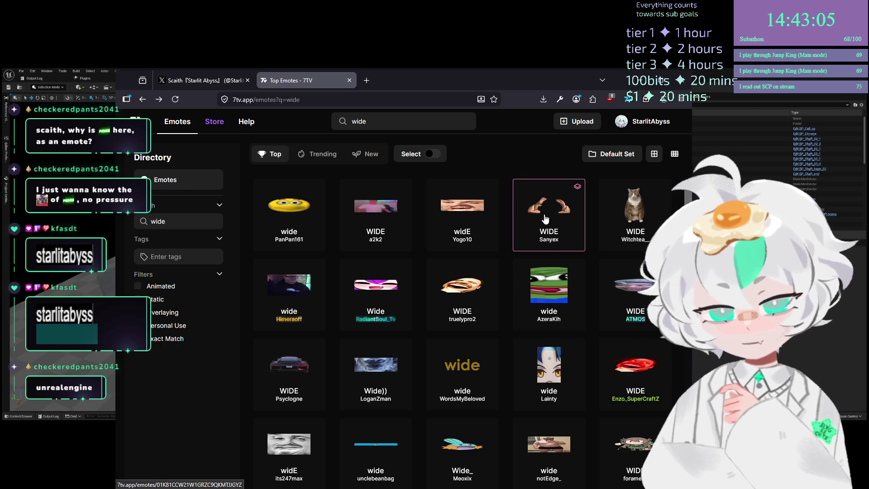
scroll(545, 219, "down", 15)
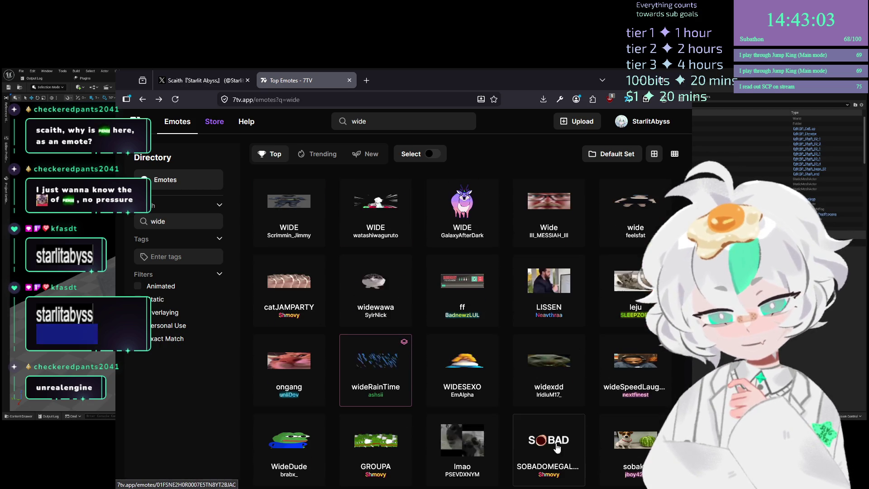
left_click(462, 204)
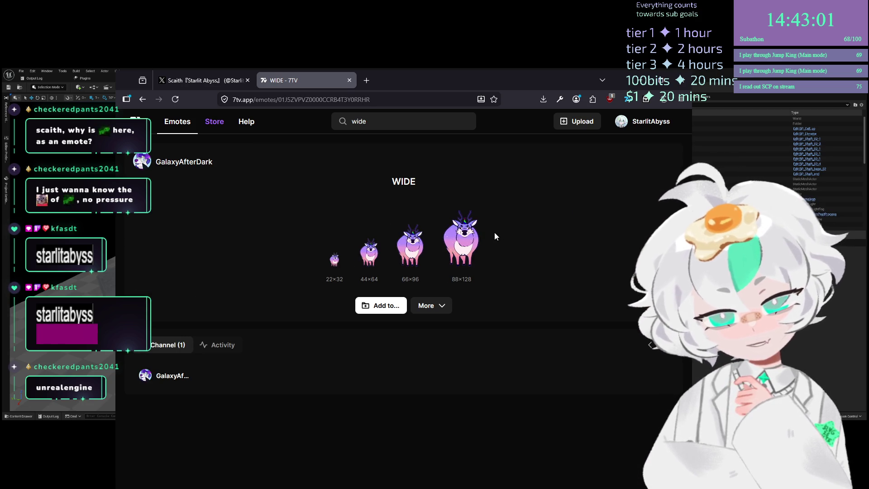
key("alt+Left")
scroll(521, 289, "down", 8)
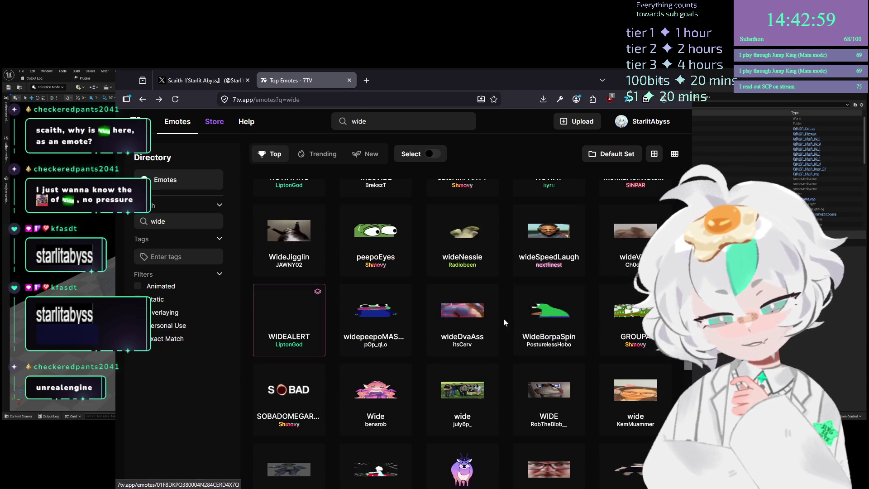
scroll(557, 289, "down", 4)
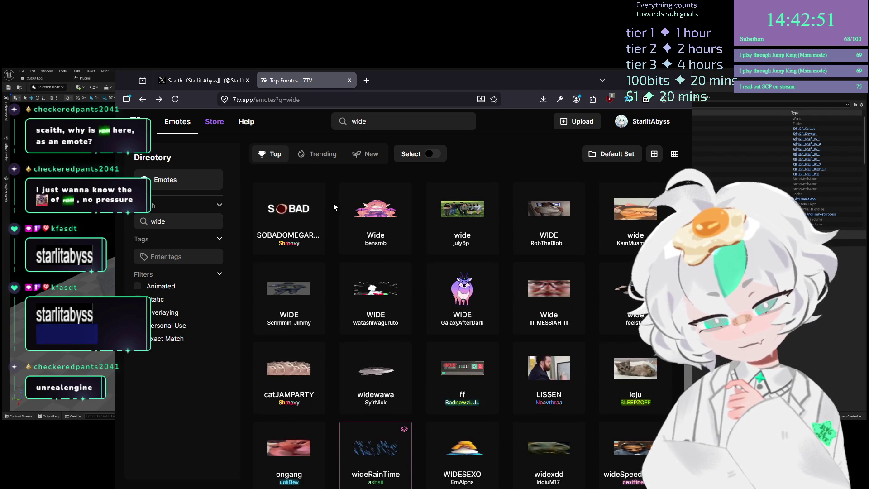
left_click(300, 203)
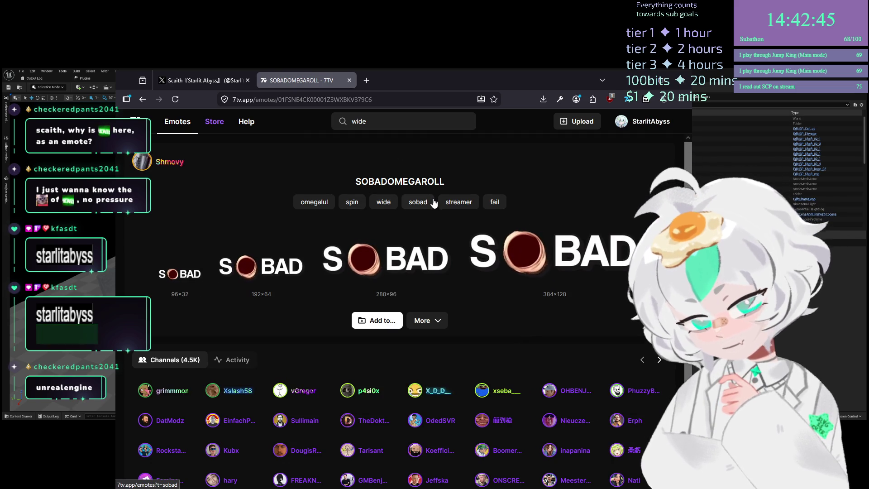
double_click(358, 122)
Search the 7TV emotes for 'sobad'
type("spbad")
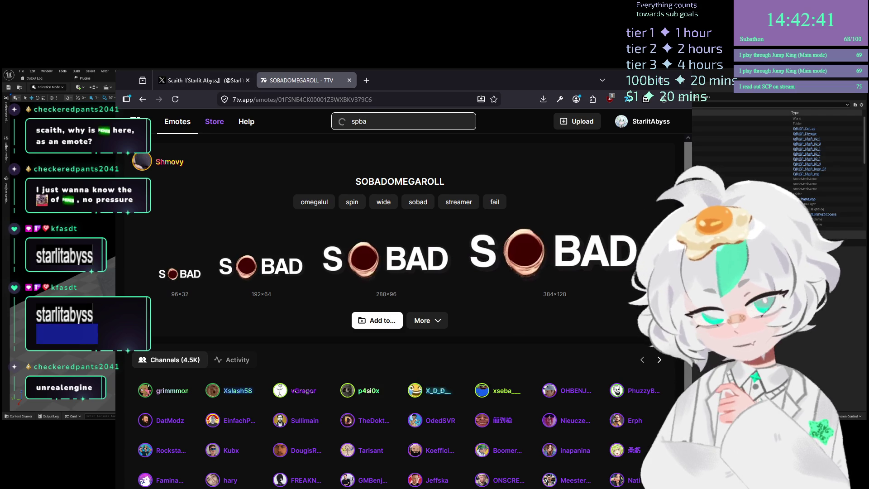
key("BackSpace")
key("BackSpace")
key("BackSpace")
type("o")
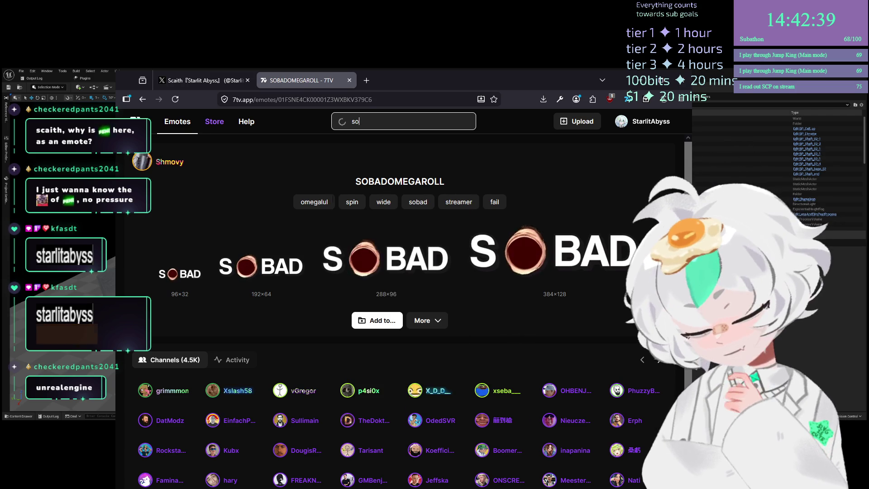
type("bad")
key("Return")
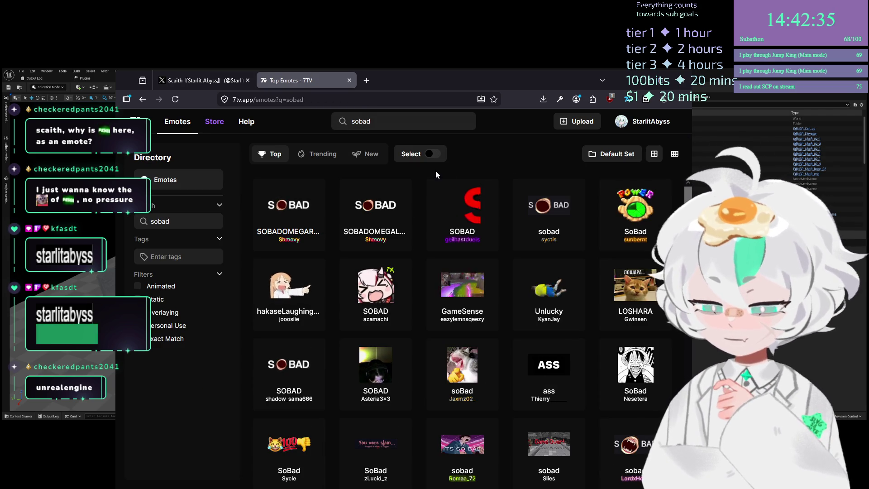
Add the sobad emote to the channel's own emote set, then switch back to the X tab
left_click(515, 205)
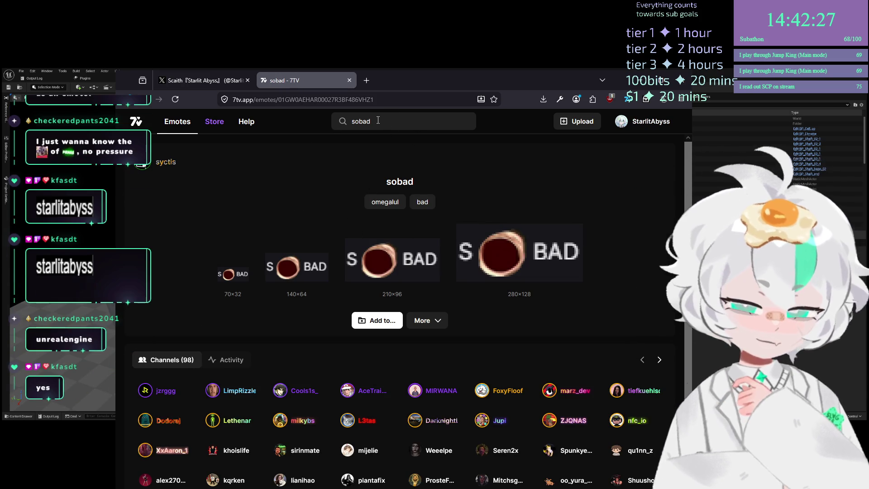
left_click(375, 319)
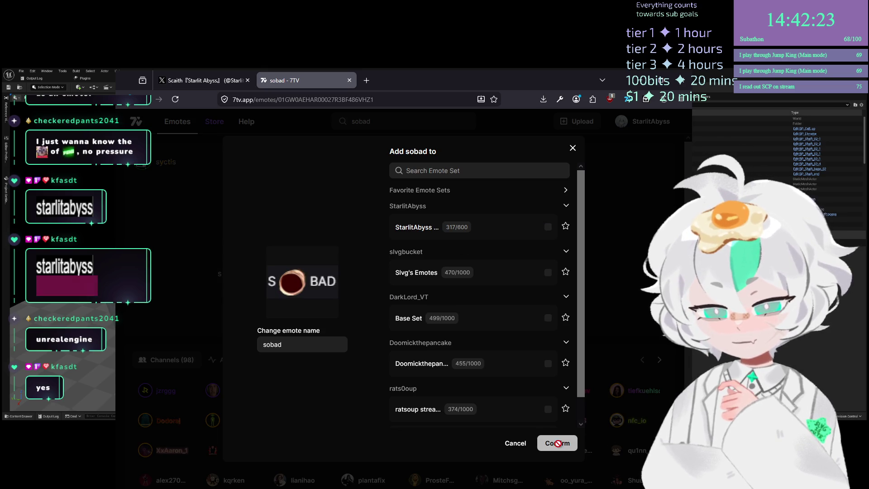
left_click(401, 229)
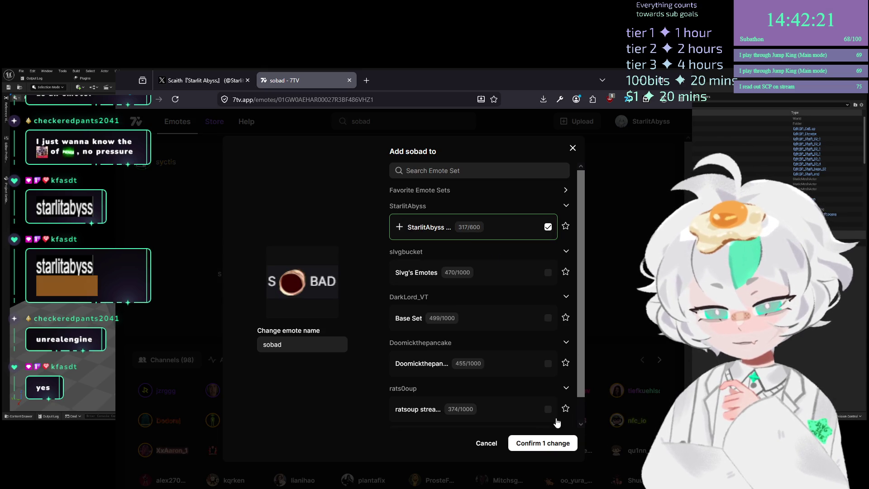
left_click(556, 443)
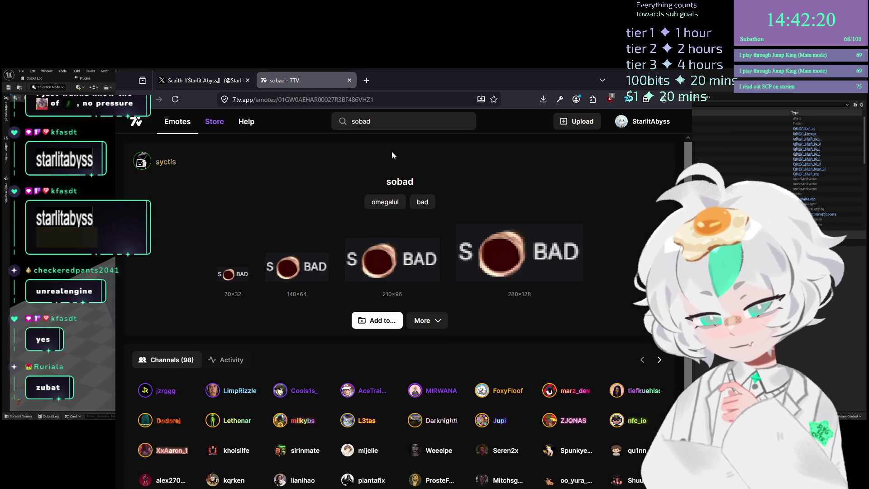
left_click(227, 80)
middle_click(309, 81)
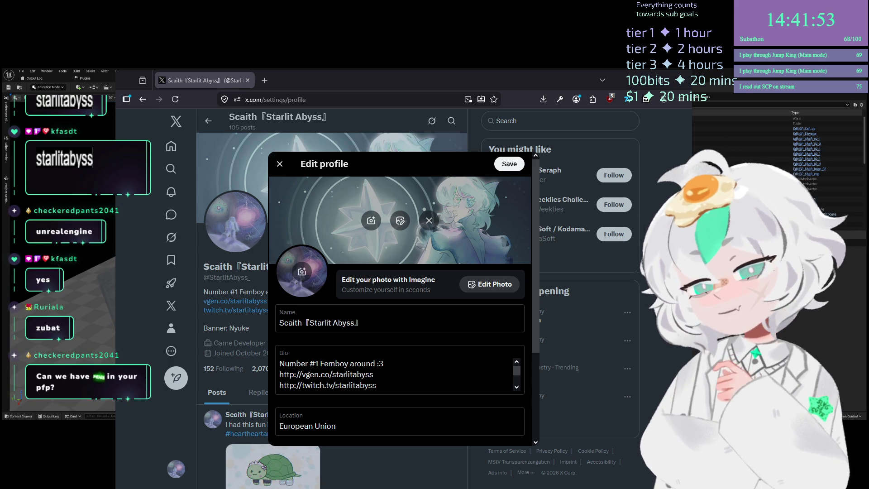
Choose the pink bunny-eared artwork as profile photo, position its crop, and save the profile
left_click(311, 275)
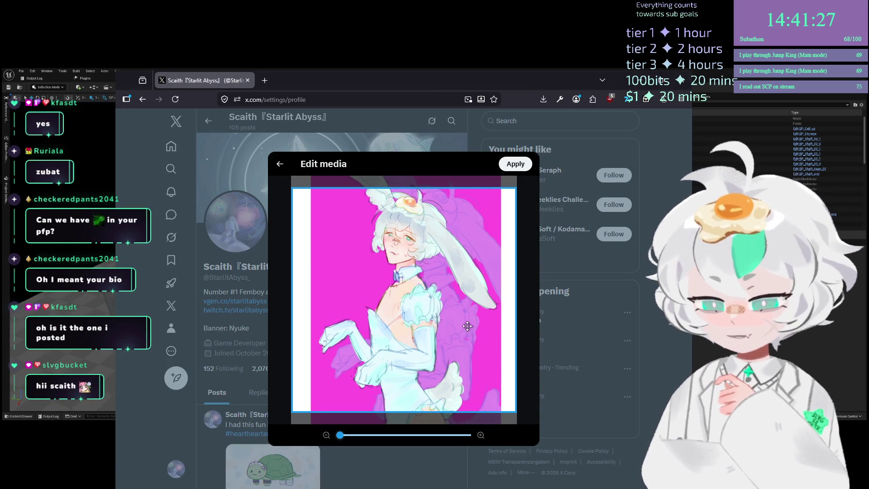
mouse_move(467, 326)
left_mouse_down()
mouse_move(468, 344)
mouse_move(469, 313)
mouse_move(475, 335)
mouse_move(482, 313)
left_mouse_up()
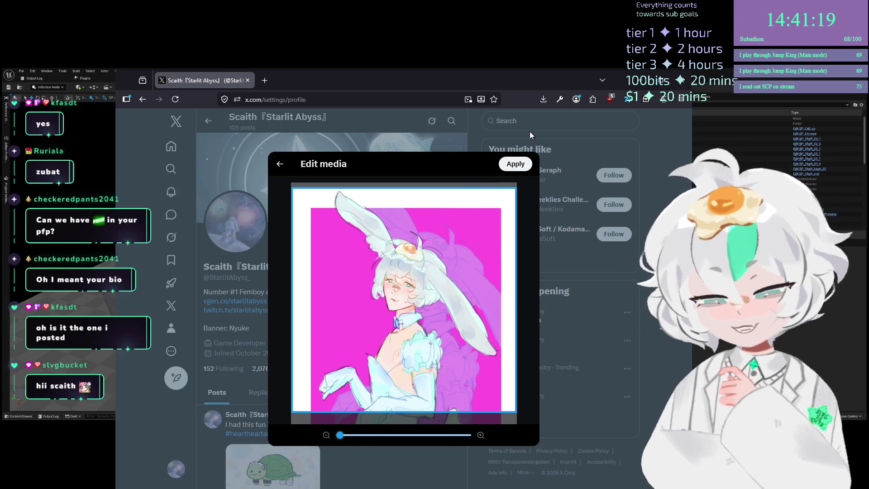
mouse_move(463, 256)
left_mouse_down()
mouse_move(448, 200)
mouse_move(407, 411)
left_mouse_up()
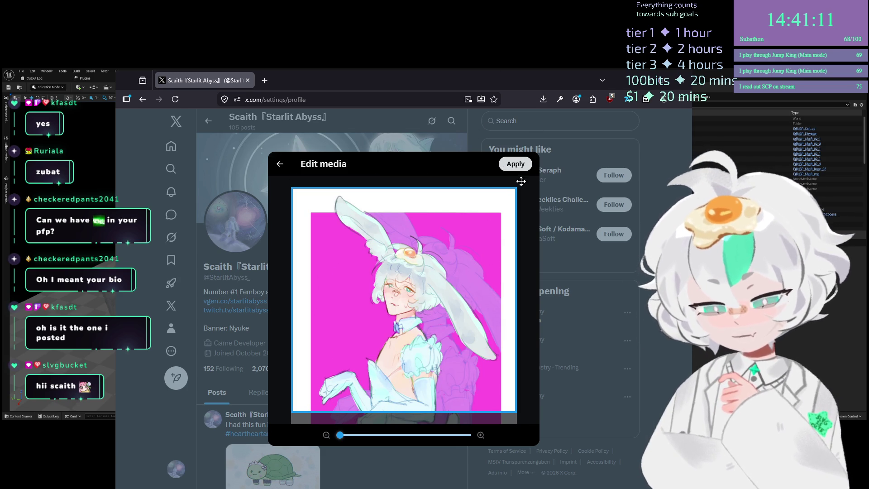
left_click(521, 181)
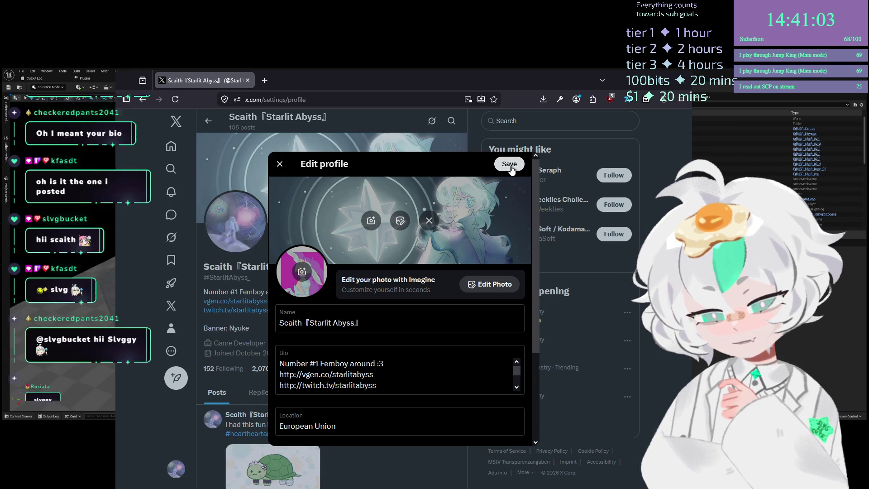
key("Escape")
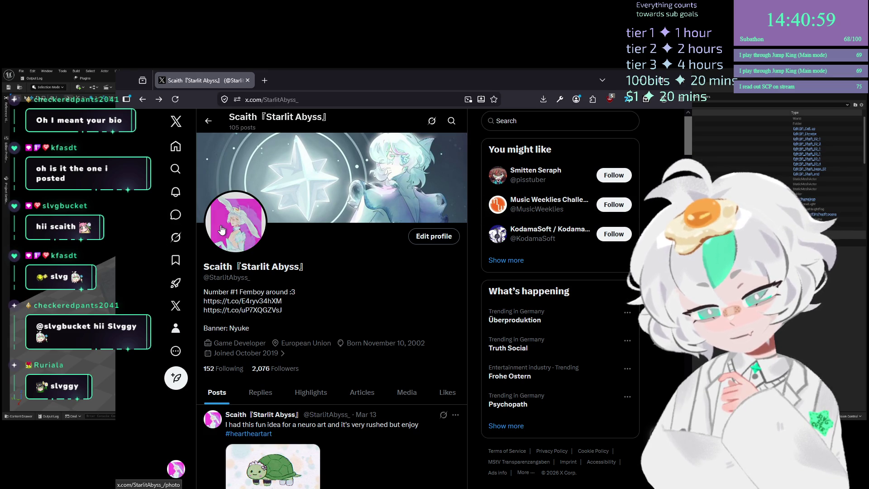
left_click(235, 222)
left_click(254, 203)
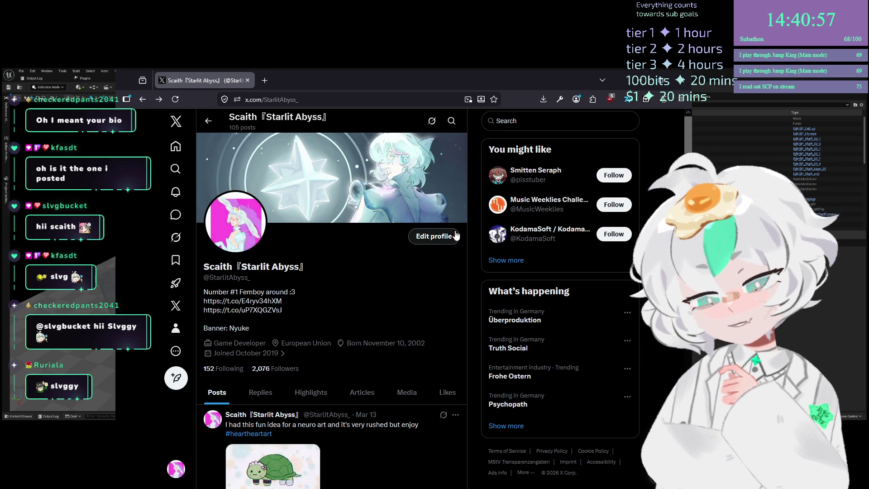
left_click(421, 240)
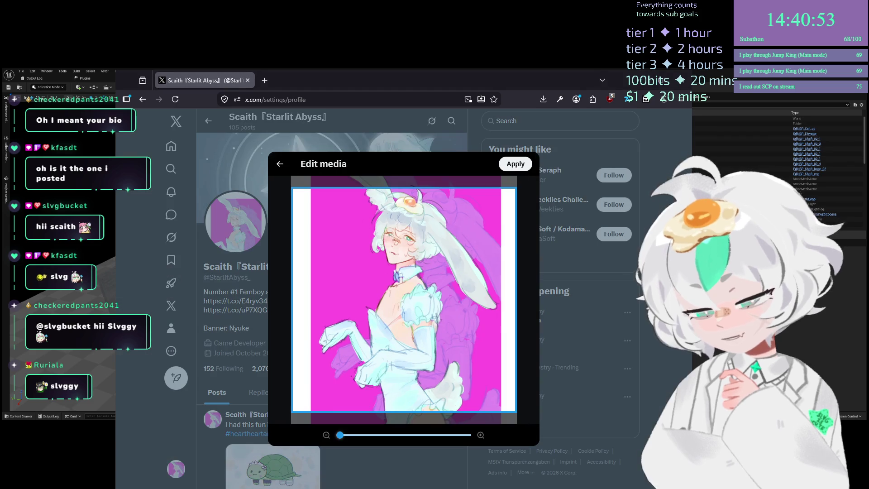
left_click_drag(340, 439, 358, 441)
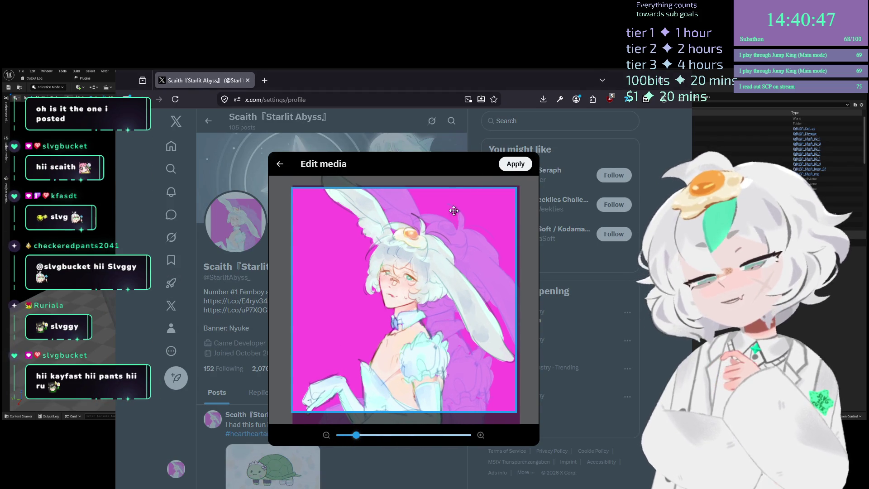
left_click(503, 168)
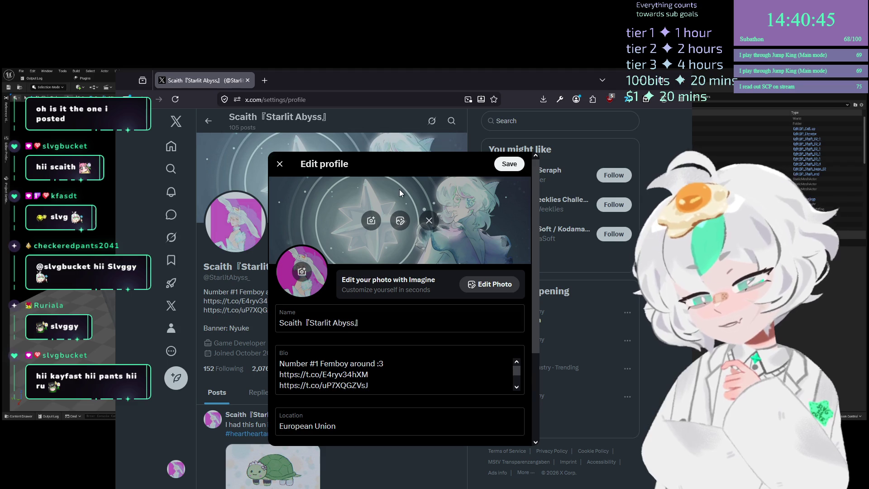
left_click(508, 166)
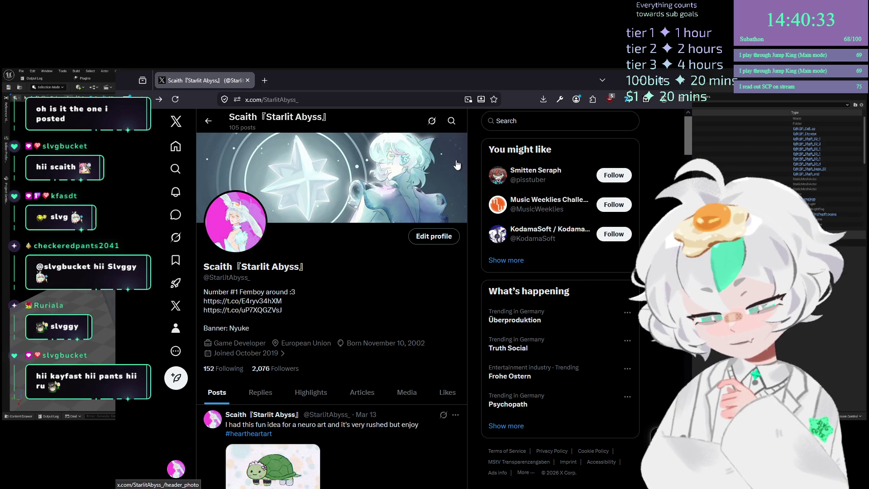
scroll(462, 219, "down", 5)
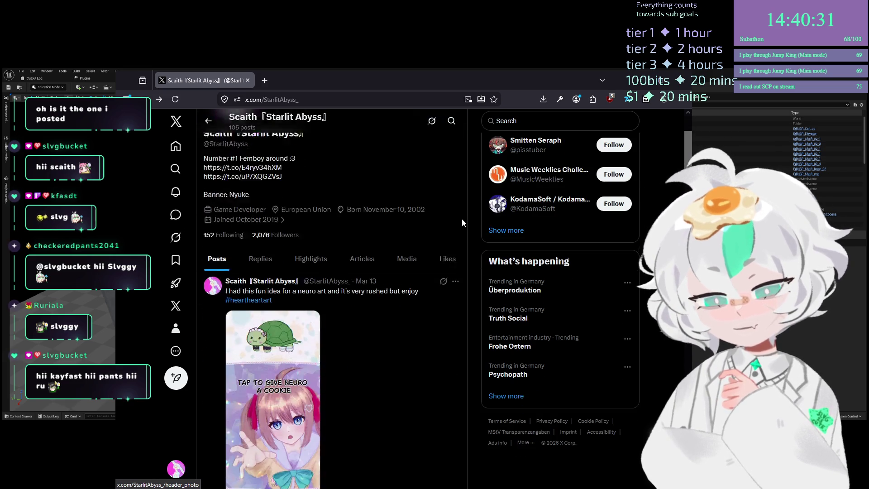
Scroll up X's profile page, then switch back to Unreal's MasterLevel elevator view
scroll(462, 222, "up", 3)
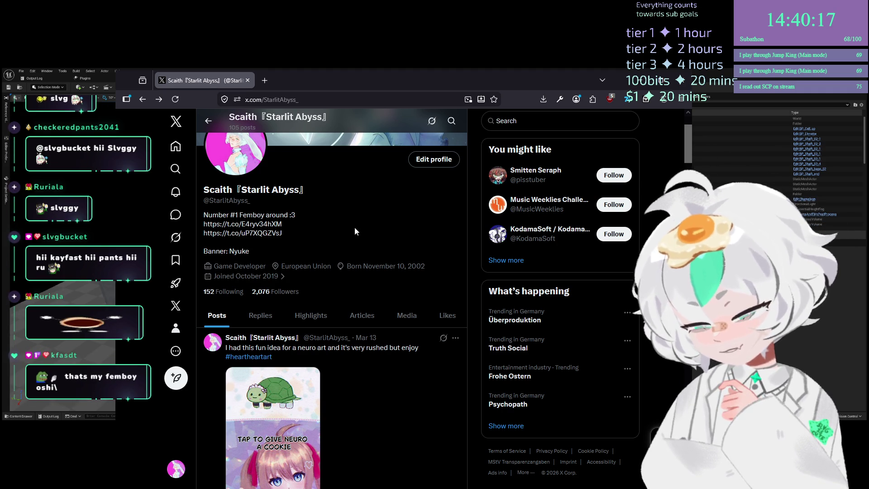
scroll(523, 295, "up", 1)
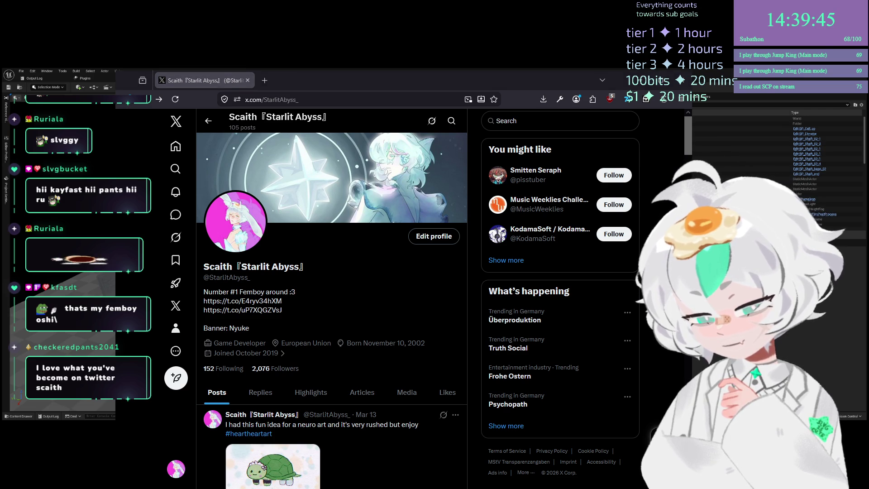
key("alt+Tab")
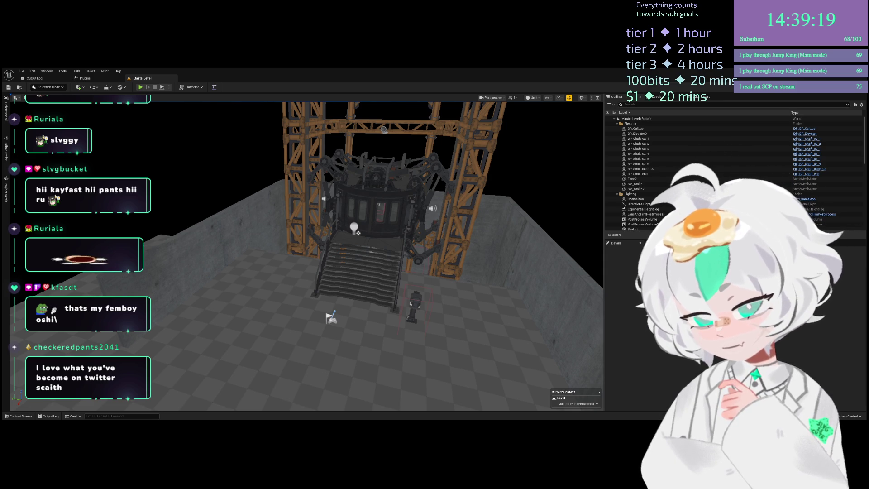
Zoom the Perspective view in on the metal staircase leading up to the elevator car
scroll(307, 255, "up", 3)
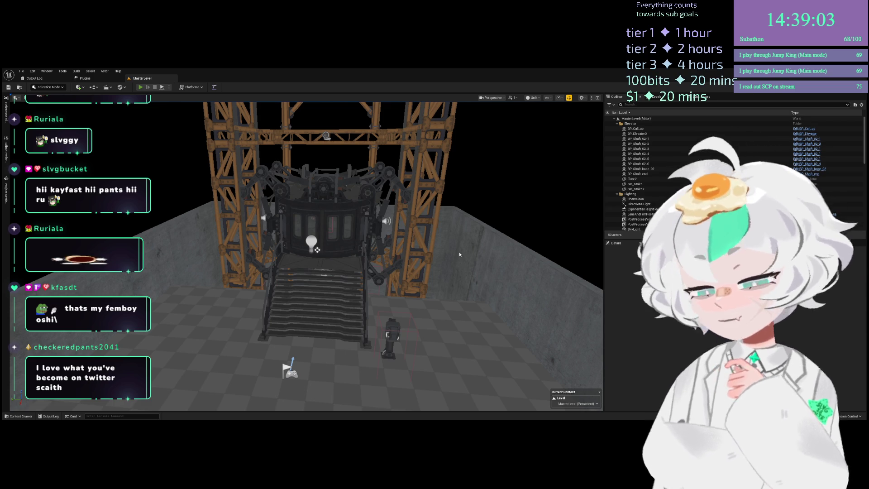
key("Escape")
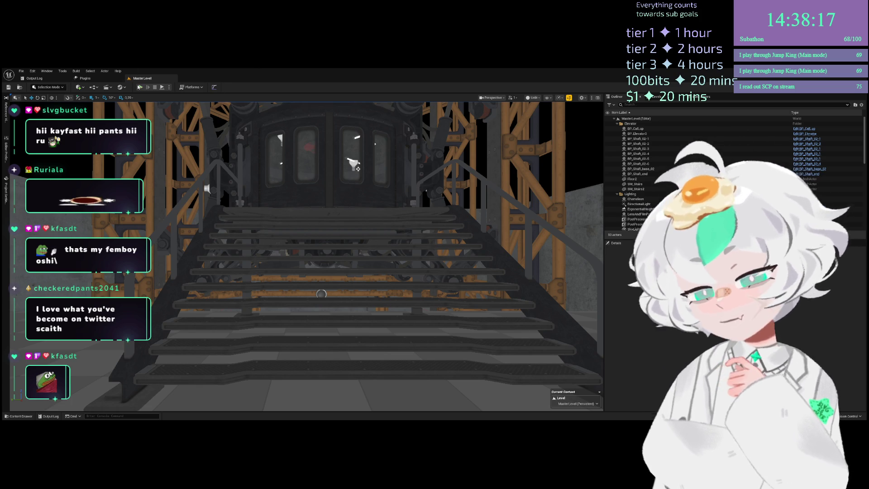
Start a playtest and walk the player out of the elevator, through the grey-wall doorway
key("alt+p")
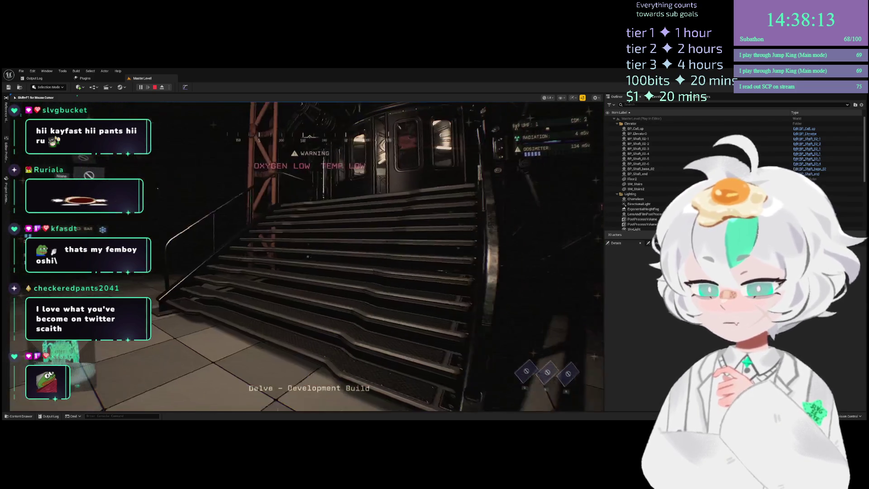
key("w")
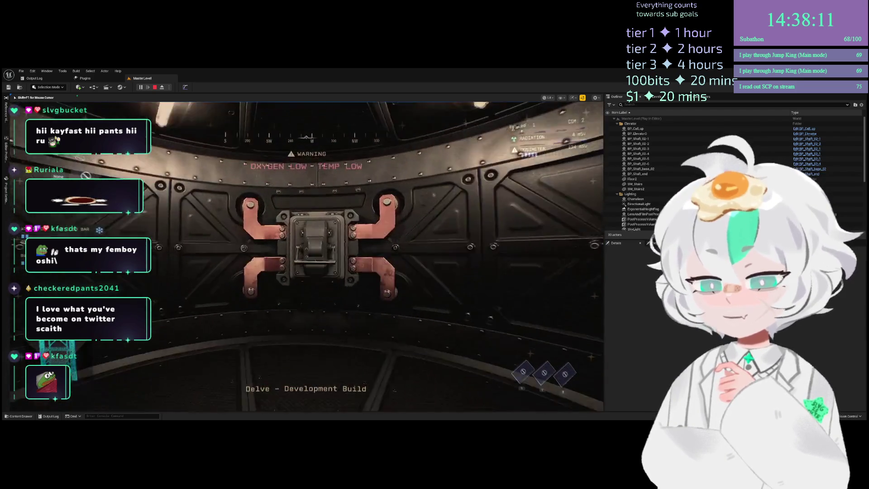
key("w")
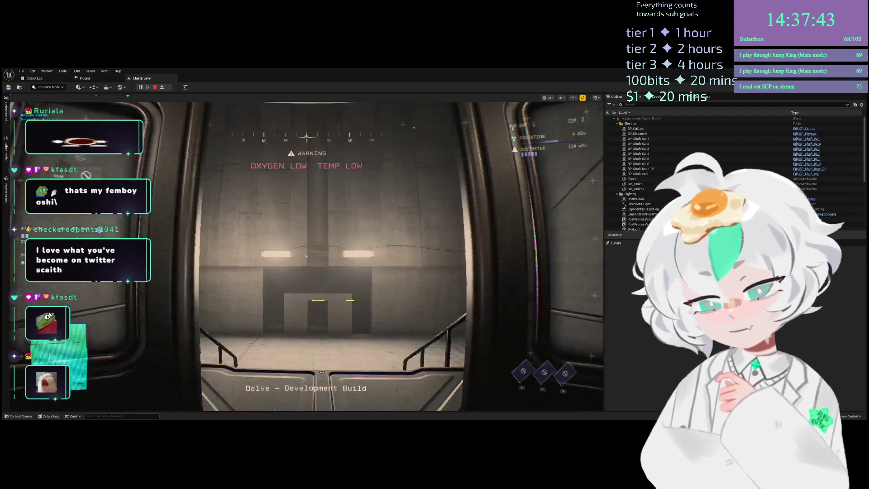
left_click(306, 253)
key("w")
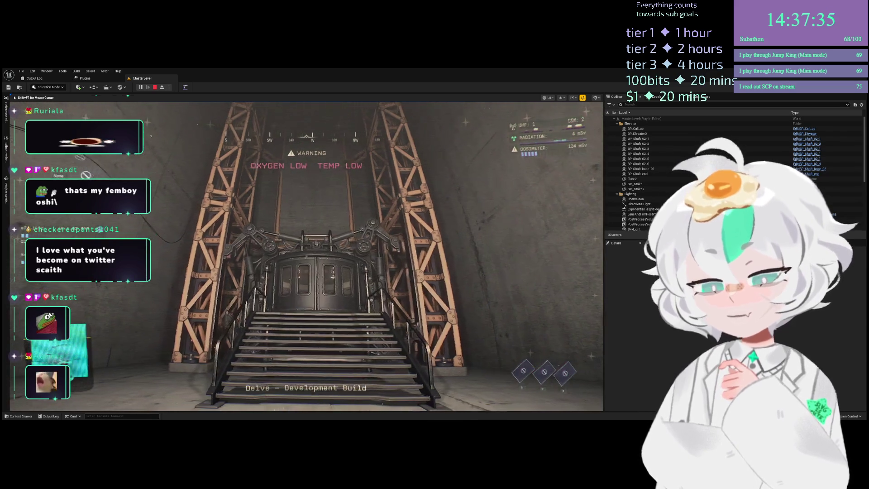
key("w")
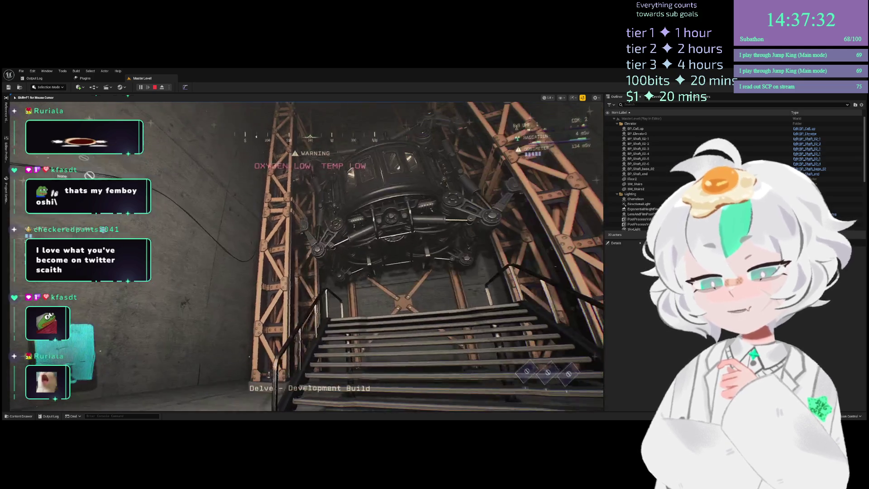
mouse_move(306, 256)
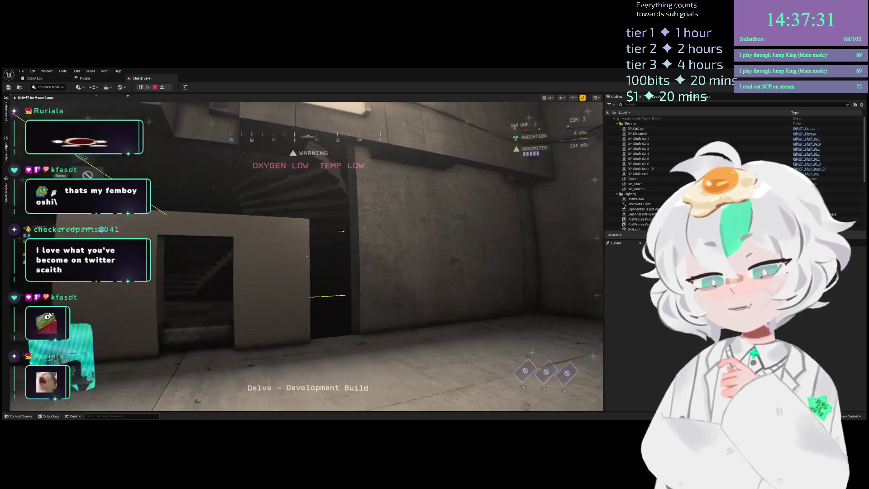
key("w")
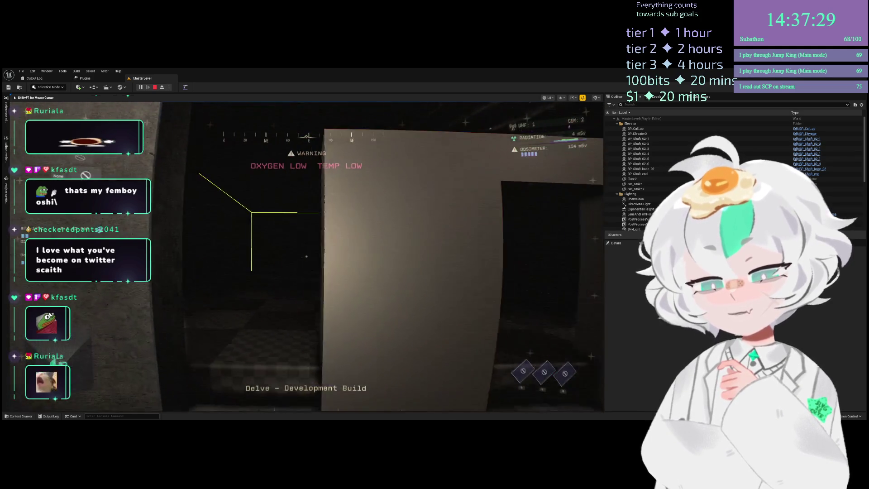
key("w")
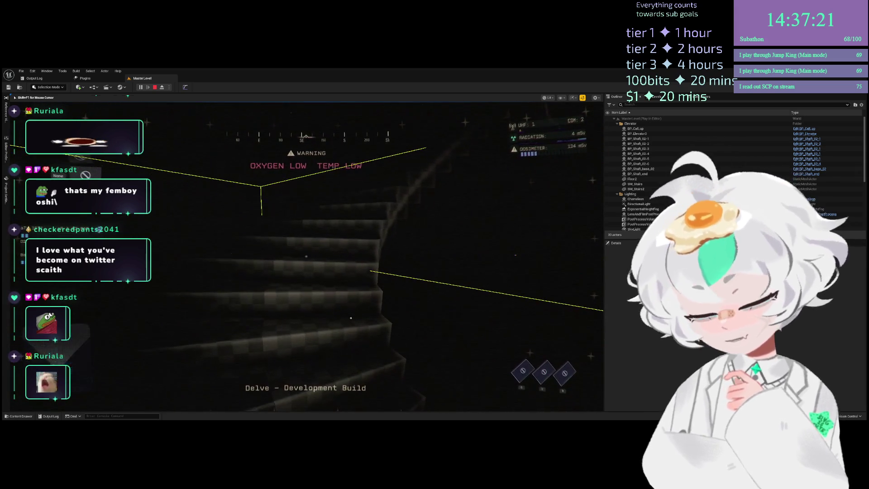
Switch the game view to unlit and climb the spiral stairs into the large room
key("F2")
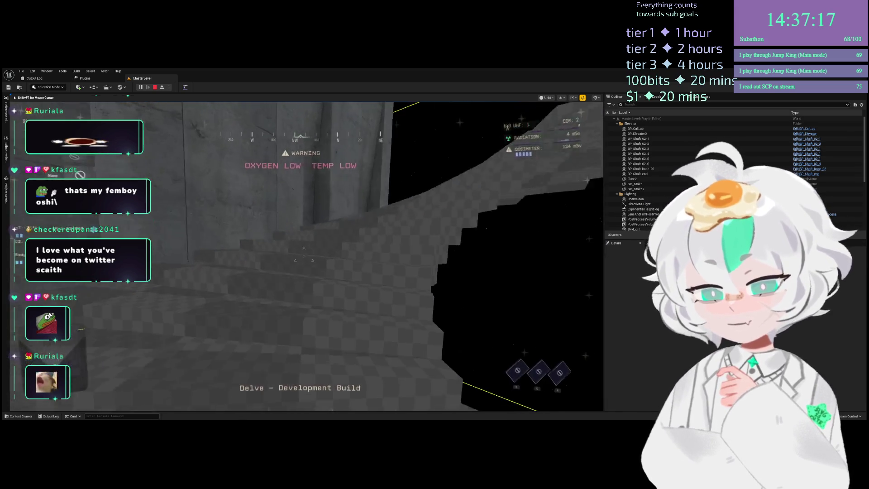
key("w")
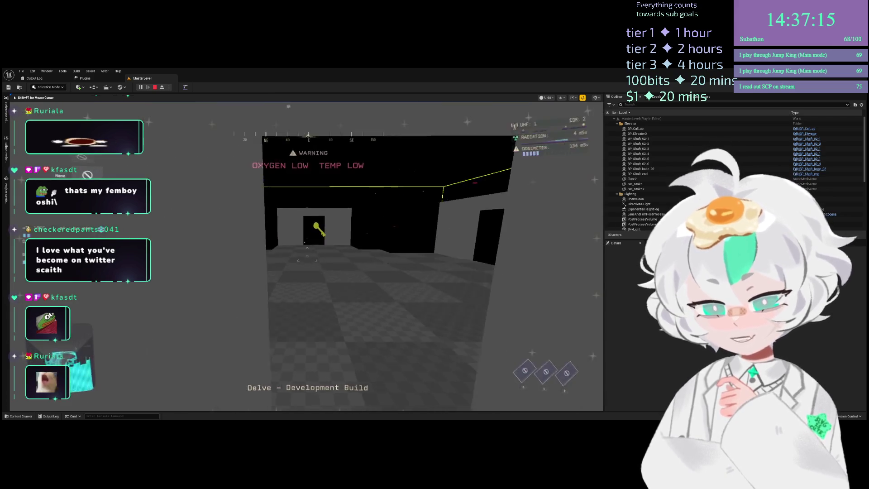
key("w")
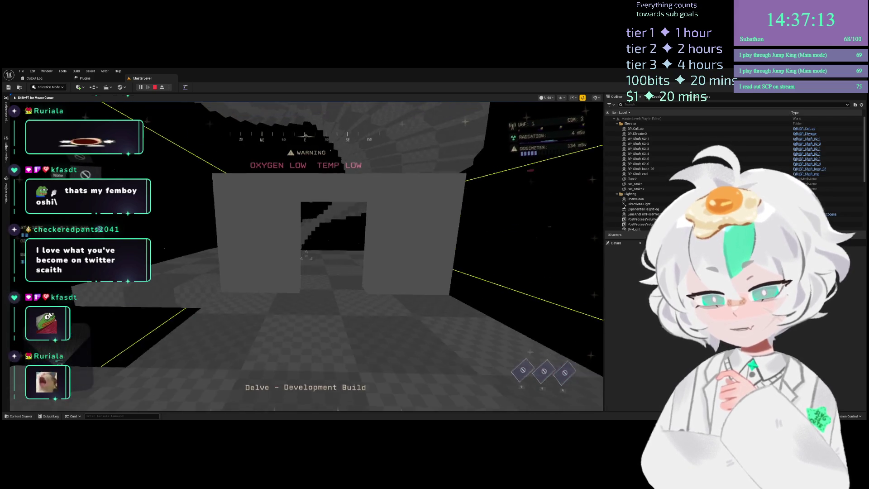
key("w")
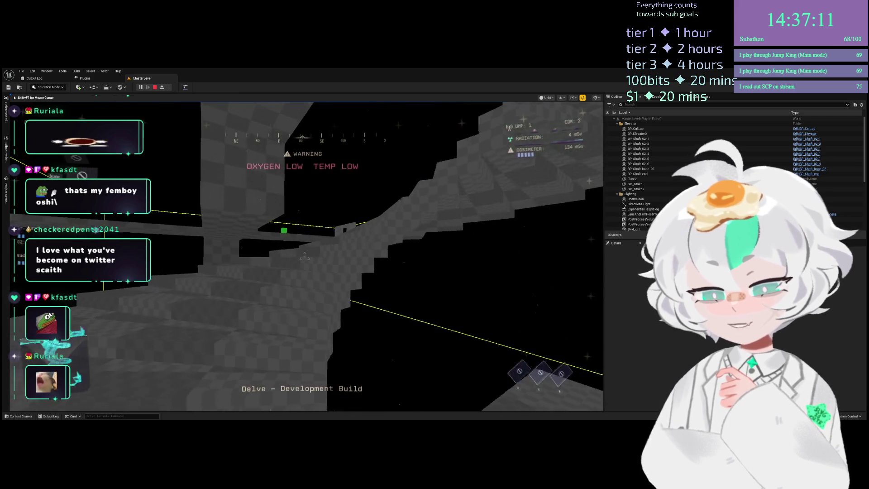
key("w")
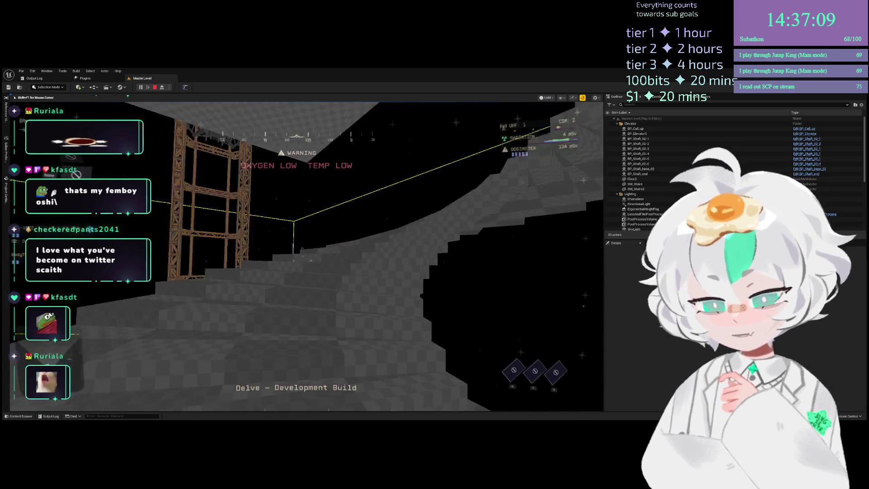
key("w")
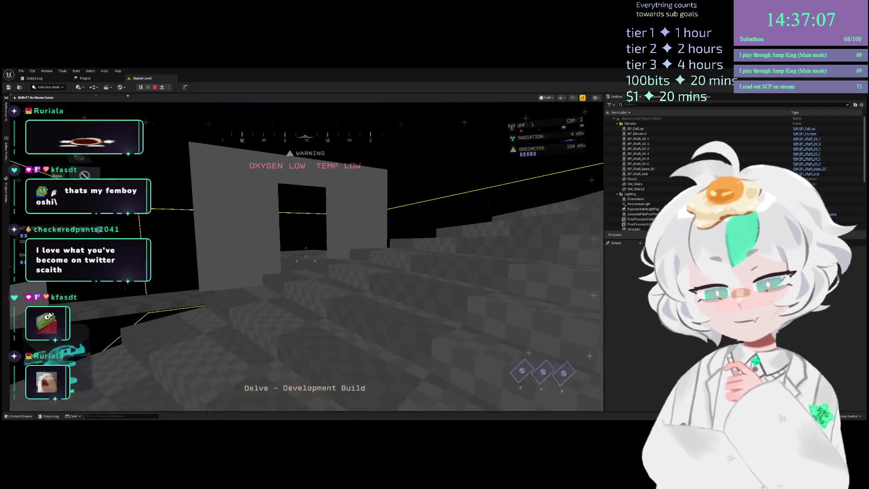
Pick up the red medkit on the upper platform and grab it in the inventory grid
key("w")
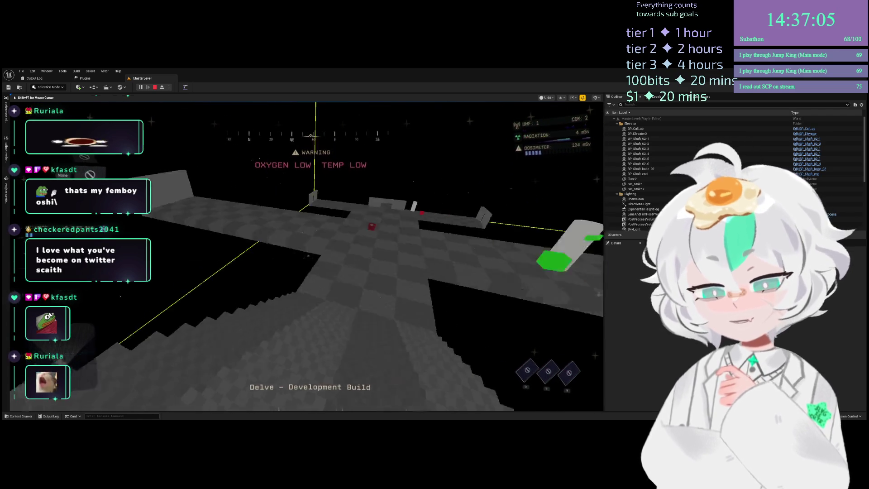
key("w")
key("e")
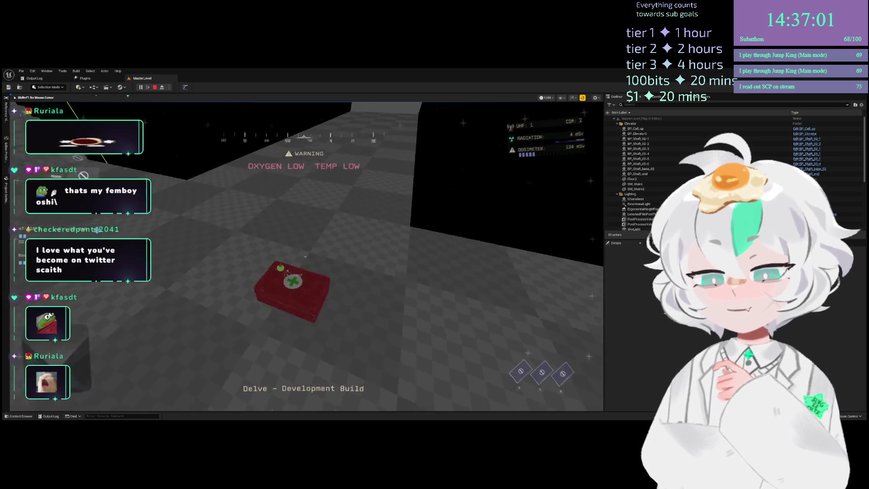
key("e")
key("Tab")
left_click(244, 222)
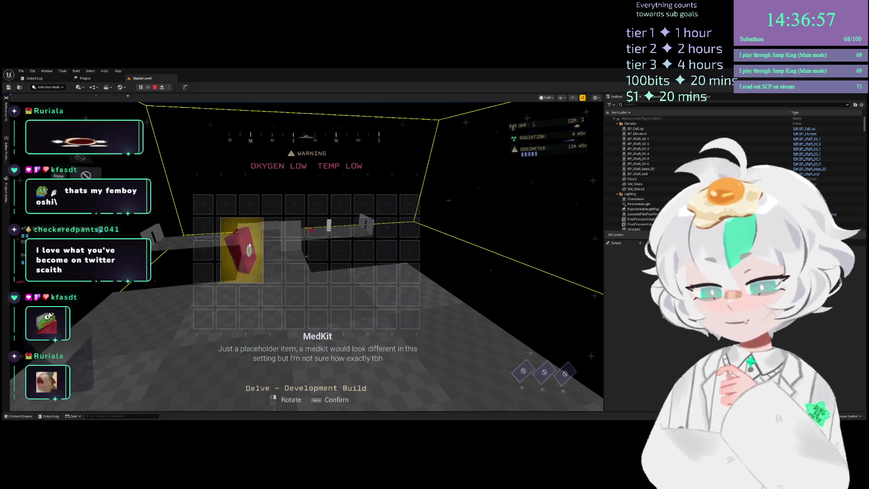
Drop the MedKit into the first inventory slot, close the inventory, and approach the spiral staircase
left_click(220, 213)
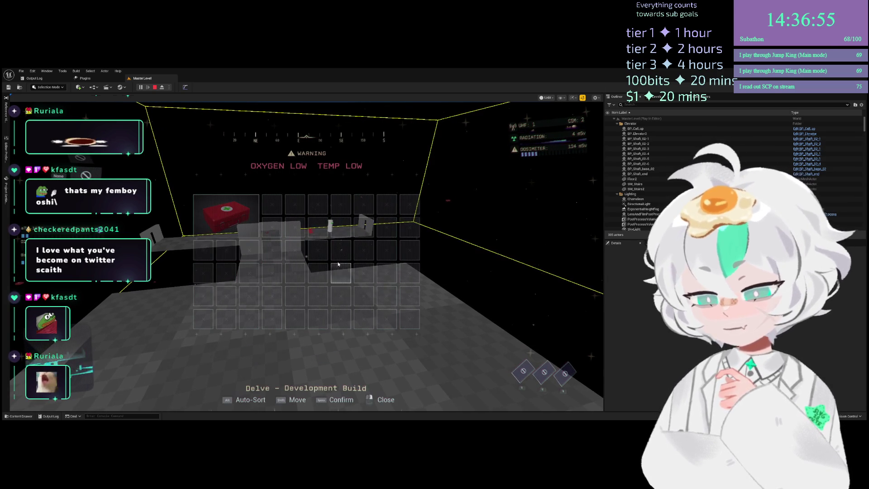
right_click(350, 266)
key("w")
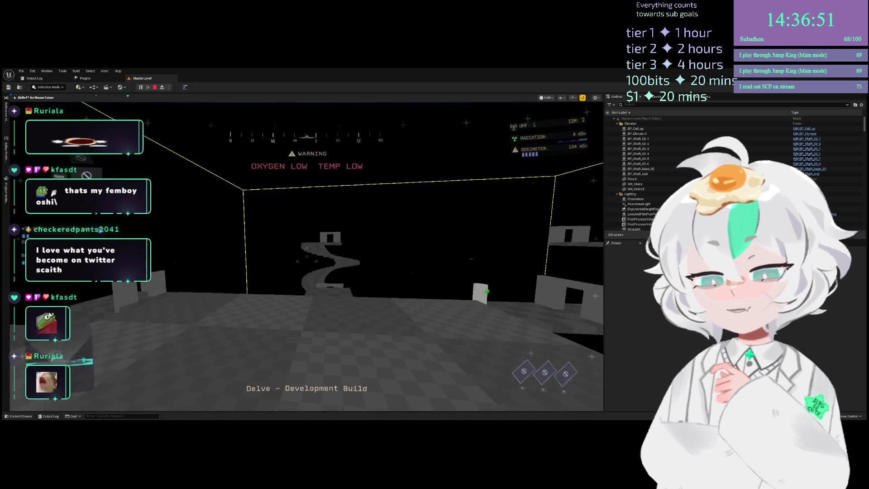
key("w")
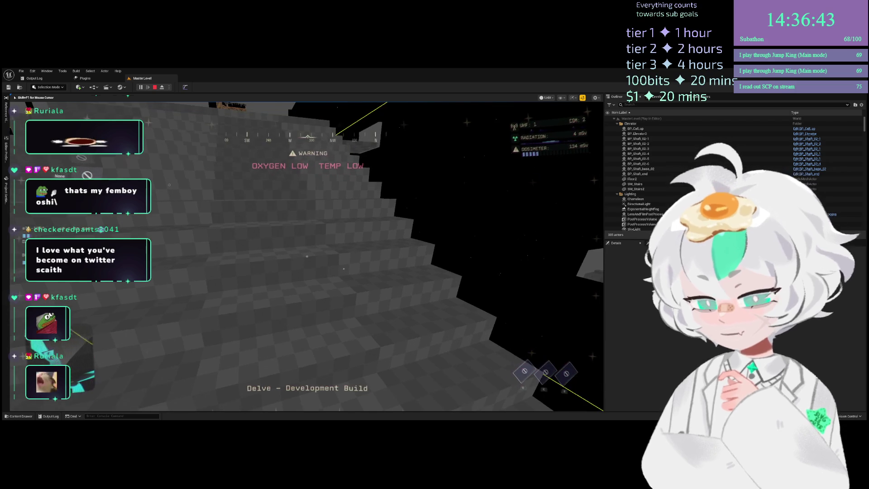
Climb the checkered stairs toward the elevator, then end the playtest
key("w")
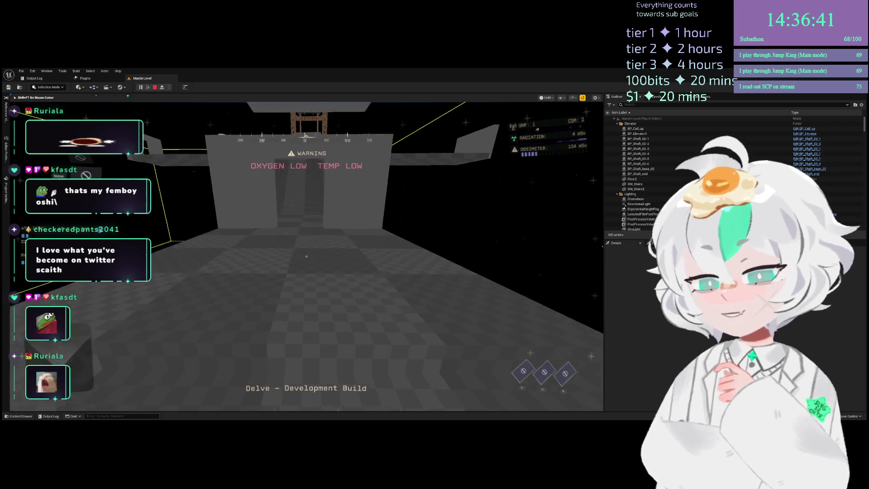
key("w")
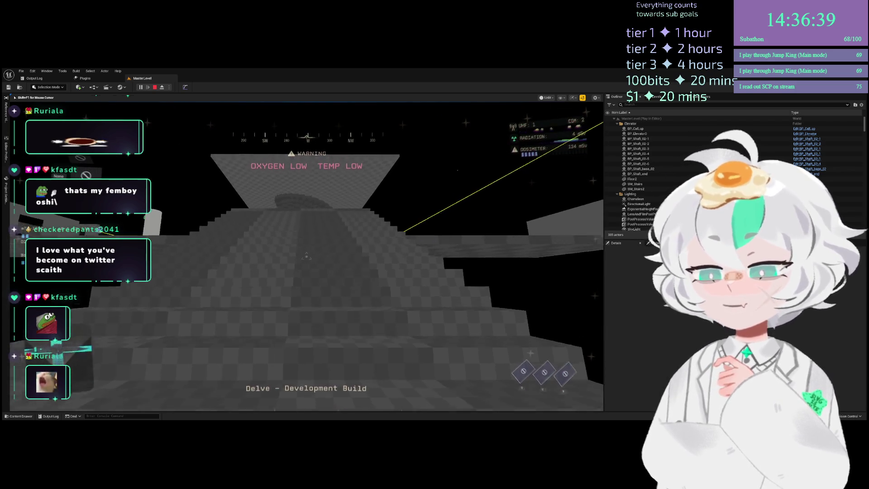
key("w")
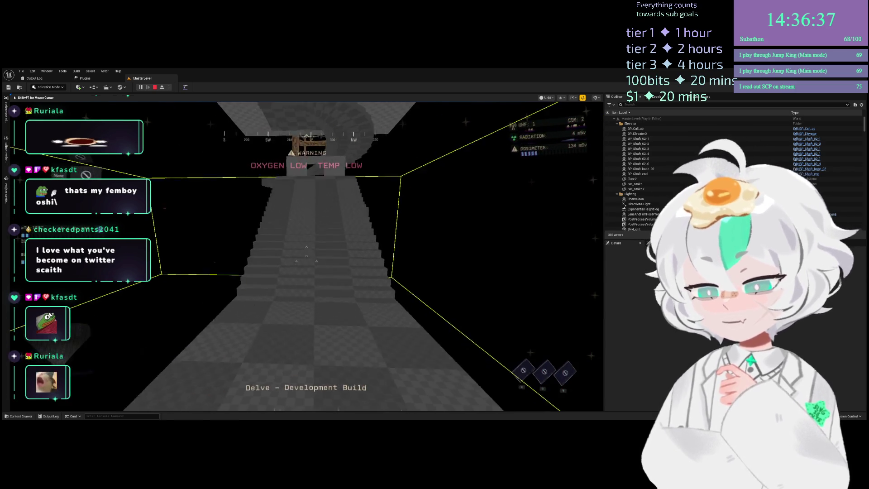
key("w")
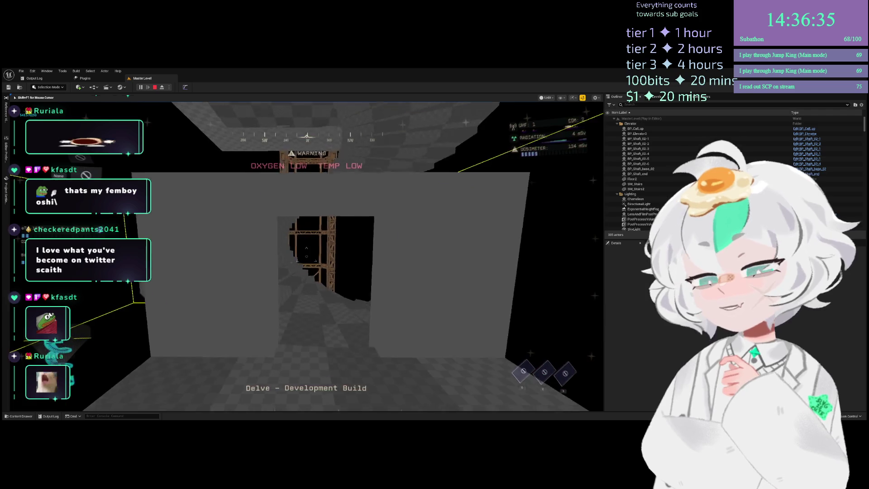
key("w")
key("Escape")
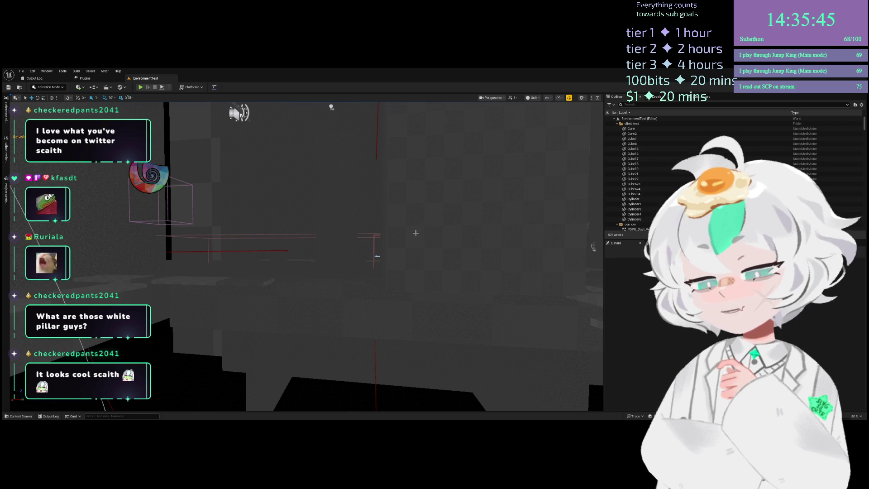
Fly the editor view across the EnvironmentTest level, then start a Play In Editor session
mouse_move(377, 256)
left_mouse_down()
mouse_move(371, 245)
mouse_move(362, 254)
mouse_move(357, 240)
mouse_move(344, 254)
mouse_move(340, 245)
mouse_move(335, 253)
mouse_move(331, 244)
mouse_move(321, 249)
left_mouse_up()
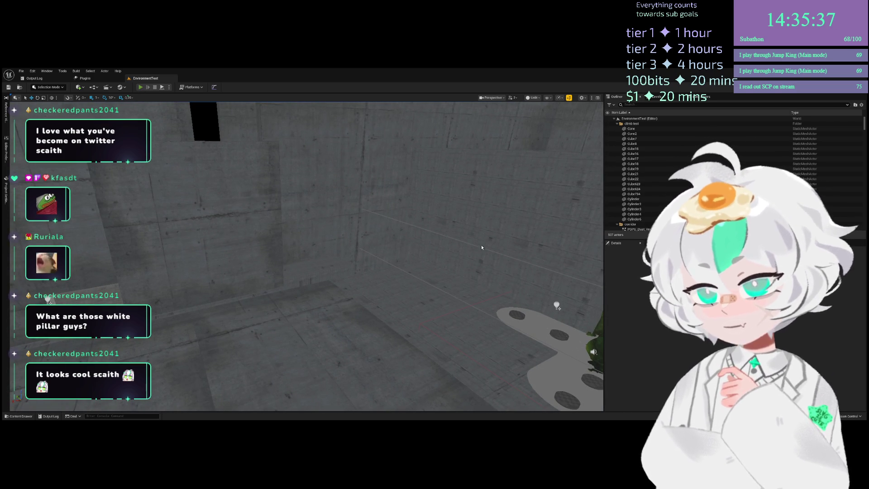
key("alt+p")
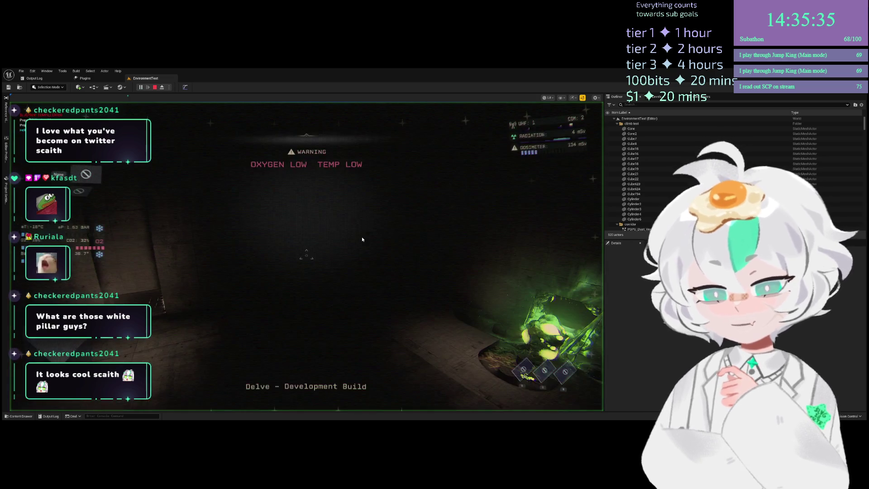
Walk up to the glowing green growth, circle the pit past the checkered cylinder, and back away
left_click(323, 254)
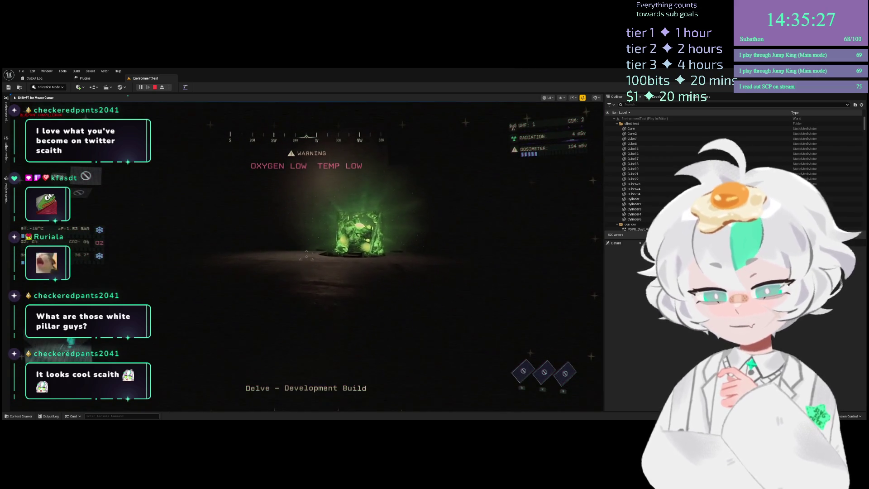
key("w")
key("w")
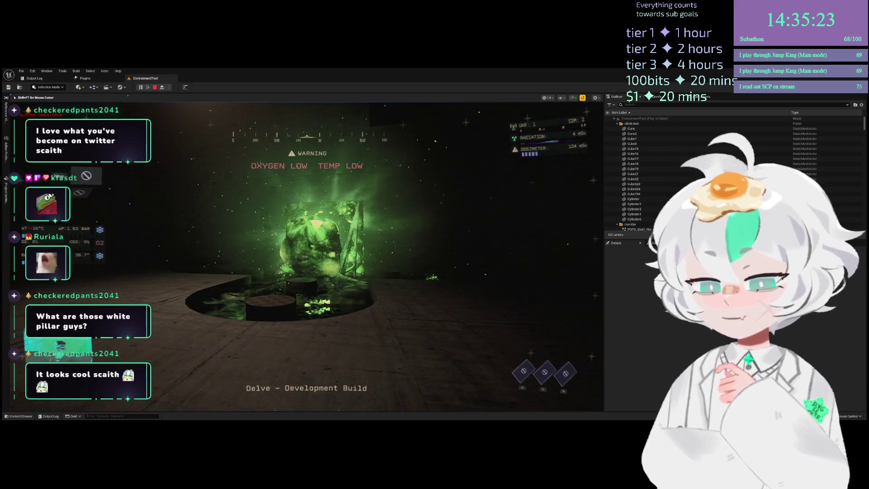
key("w")
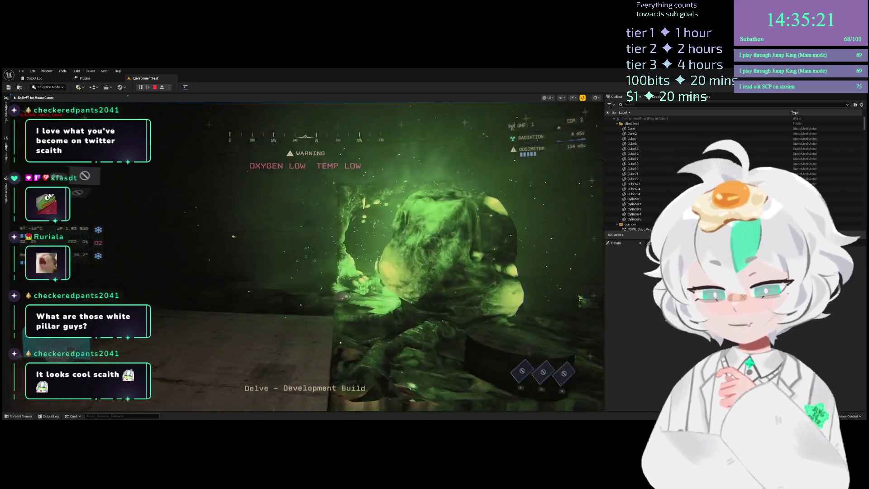
key("w")
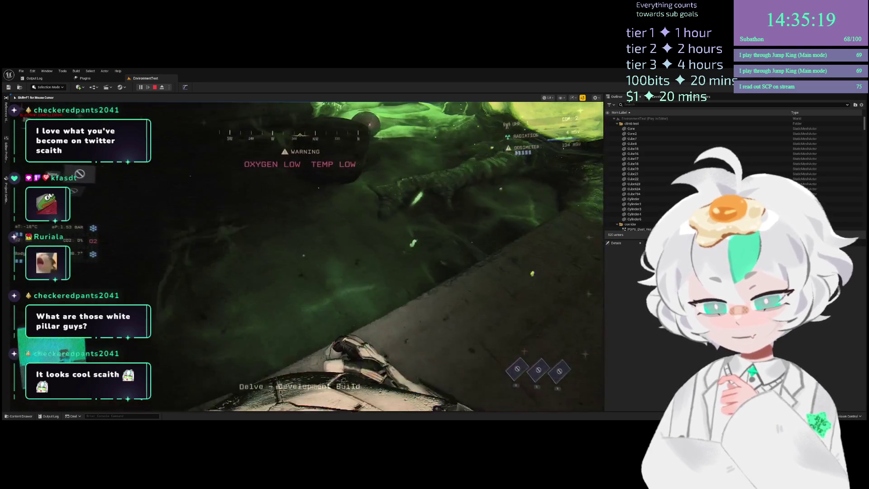
key("w")
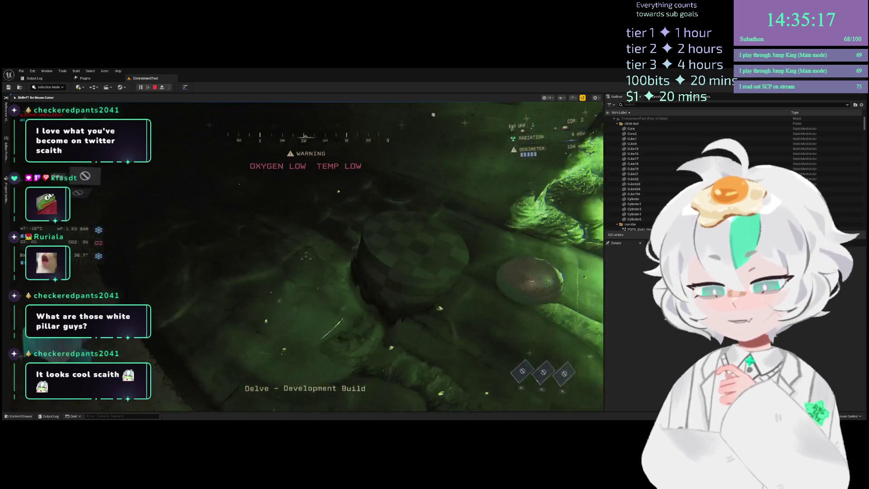
key("w")
key("w")
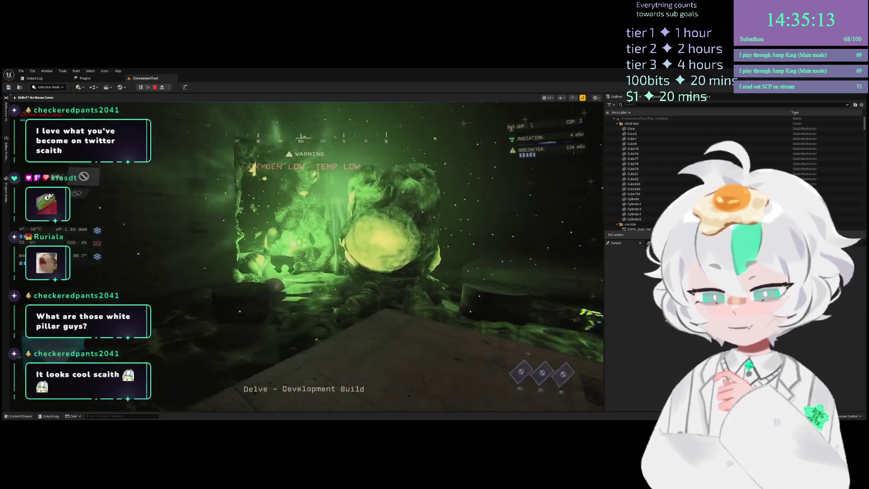
key("s")
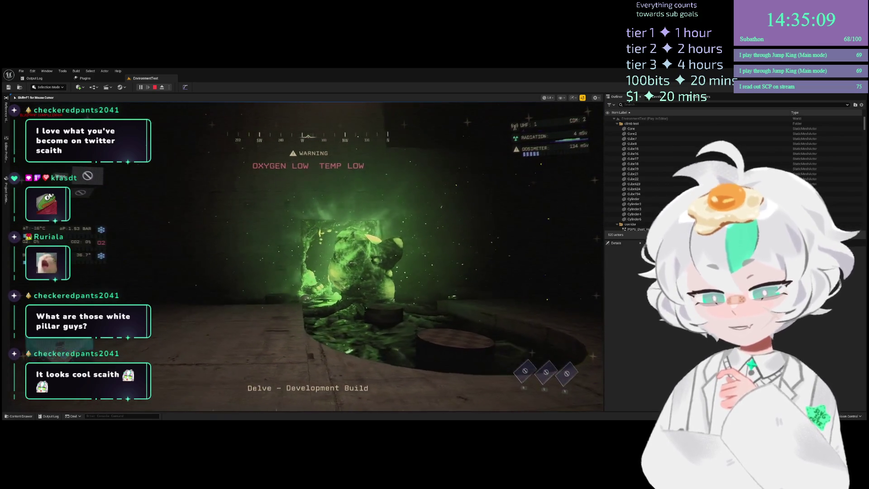
mouse_move(308, 256)
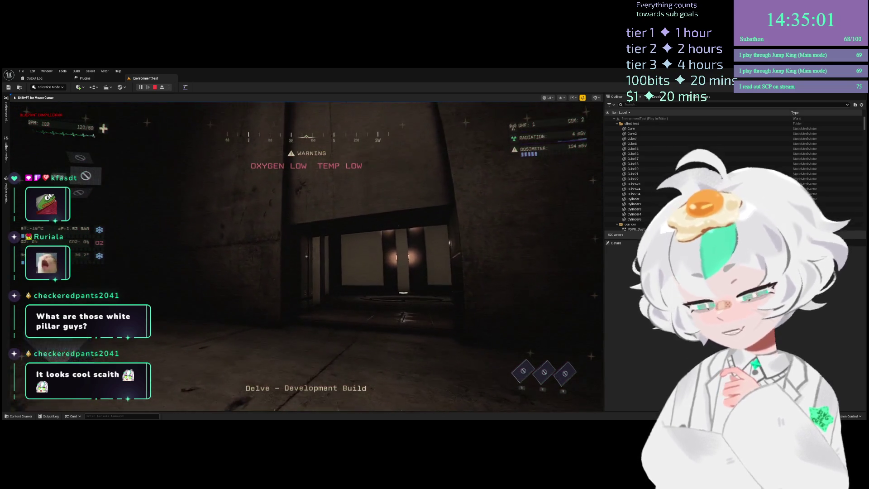
Walk down the dark corridor, toggling the flashlight off and back on
key("w")
key("w")
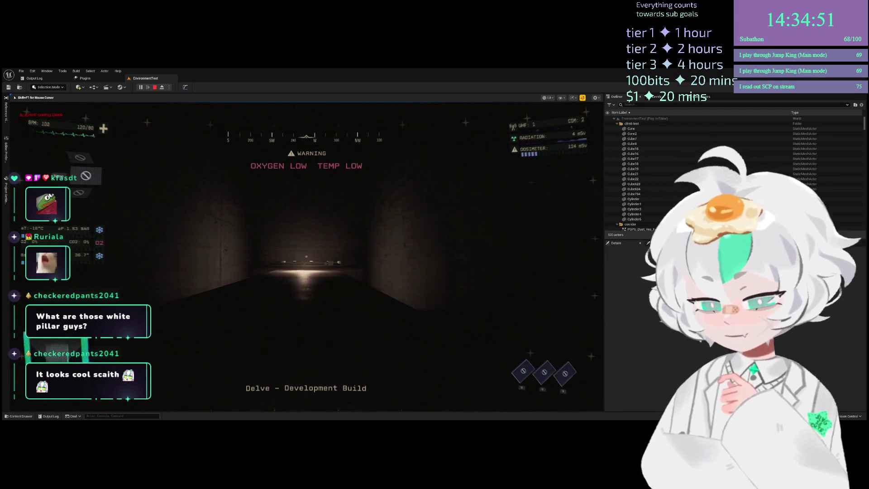
key("w")
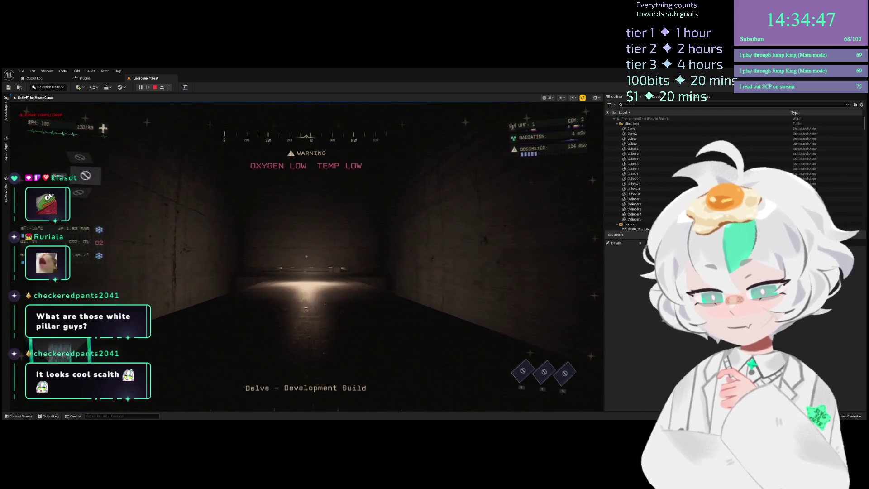
key("w")
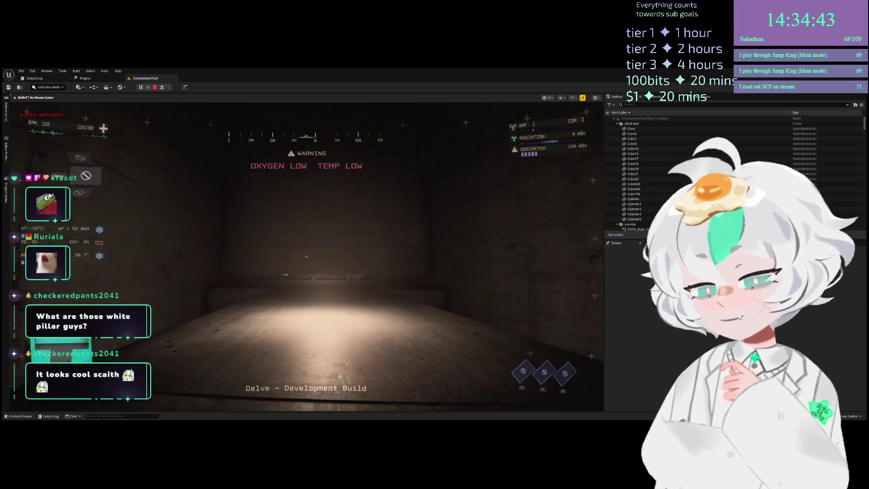
key("w")
key("f")
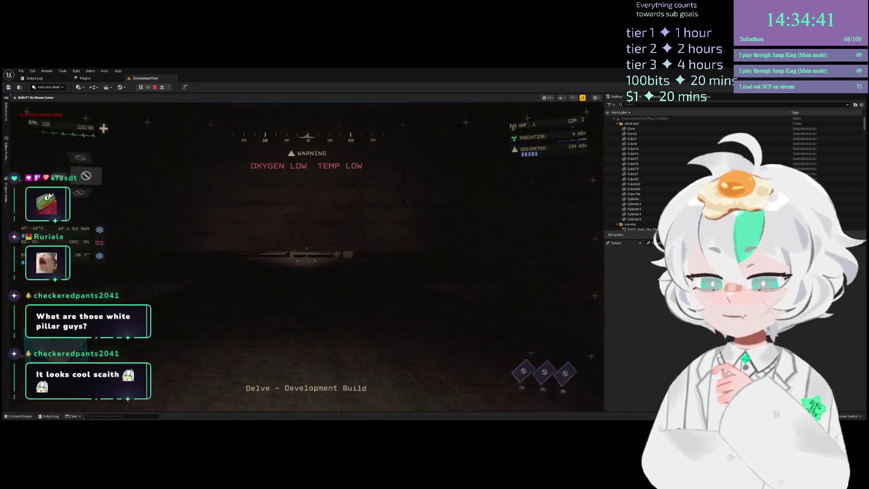
key("f")
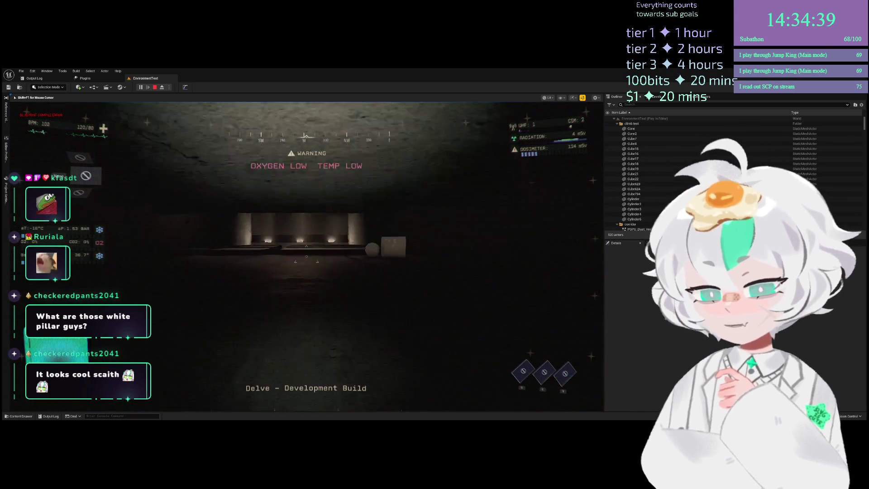
Circle the sphere and cube and inspect the cube up close
key("w")
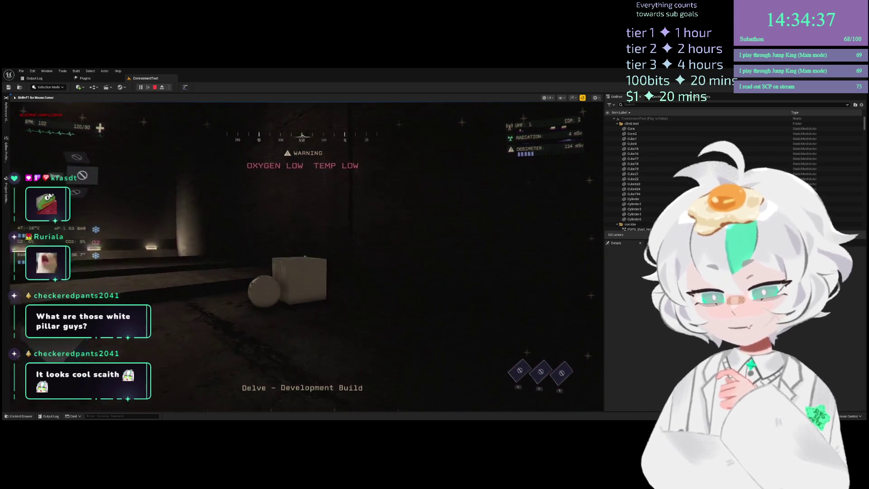
key("d")
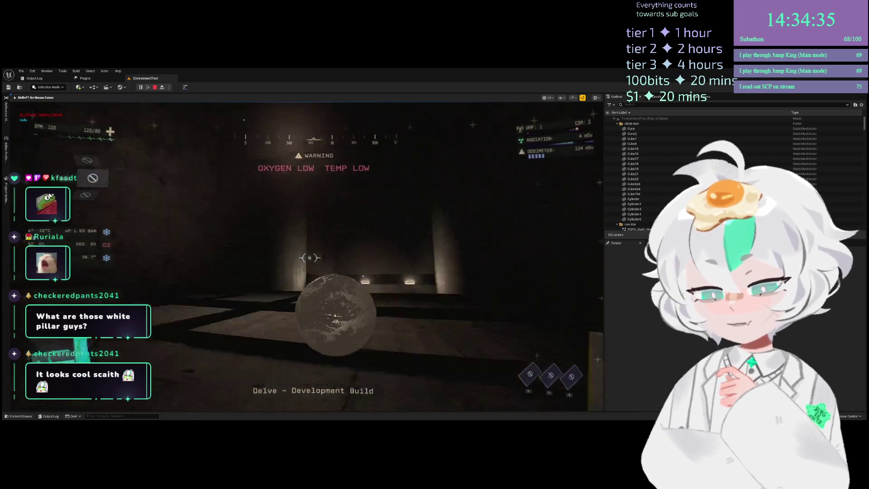
key("w")
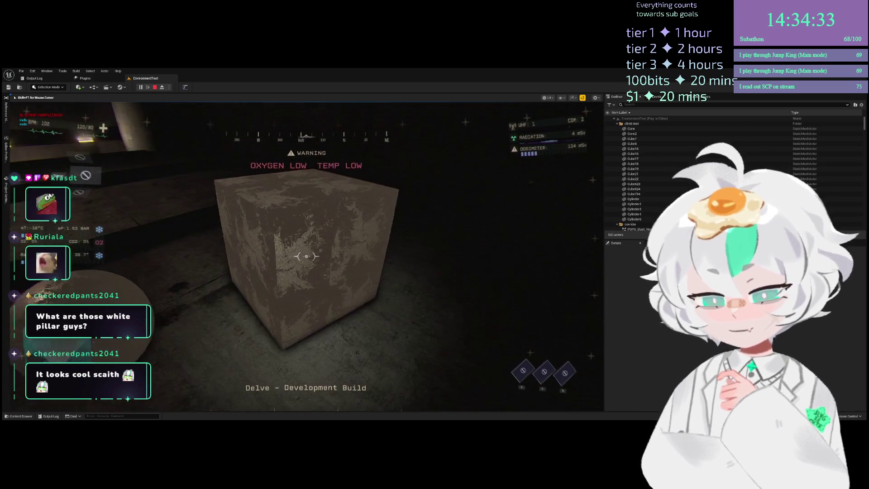
key("s")
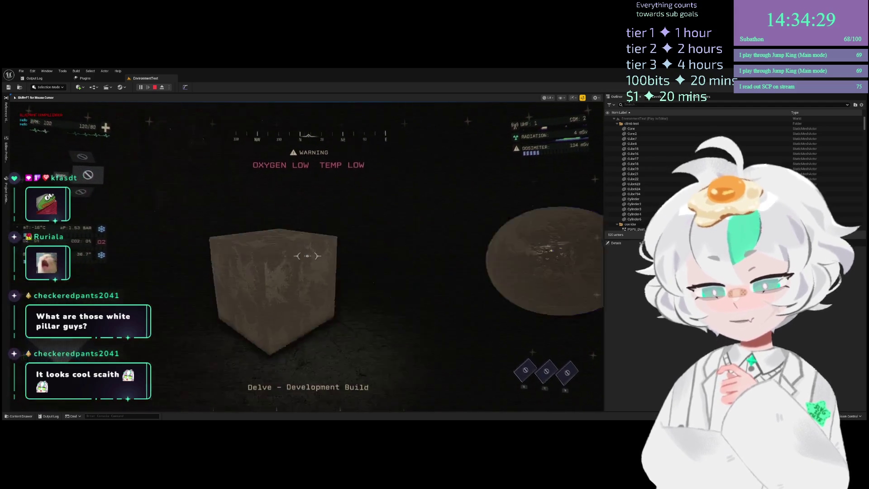
Cross the room, pass through the low tunnel, and enter the dark ribbed corridor
key("w")
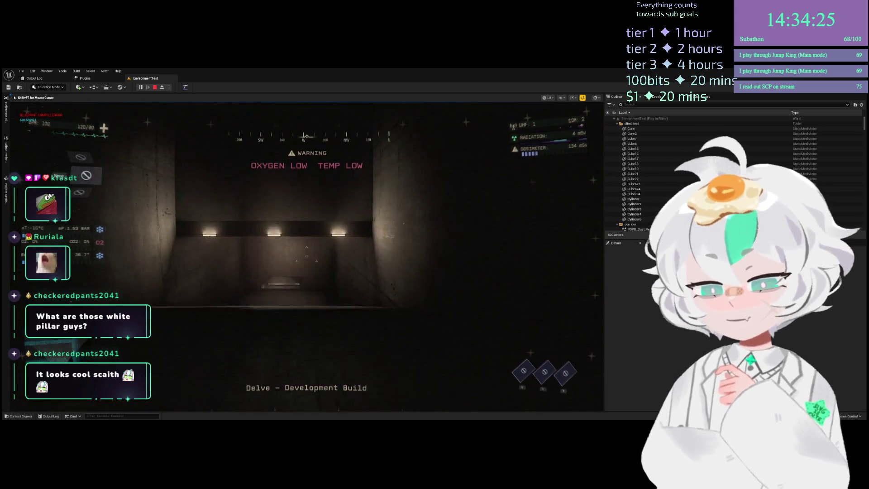
key("w")
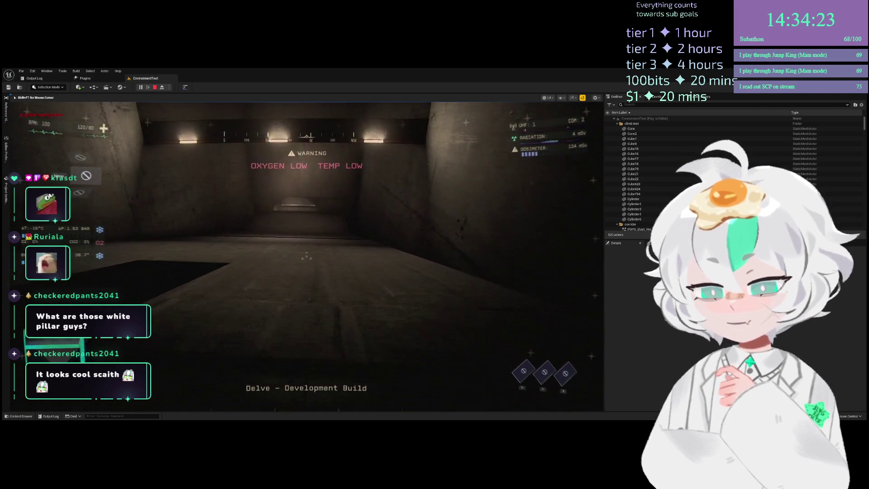
key("w")
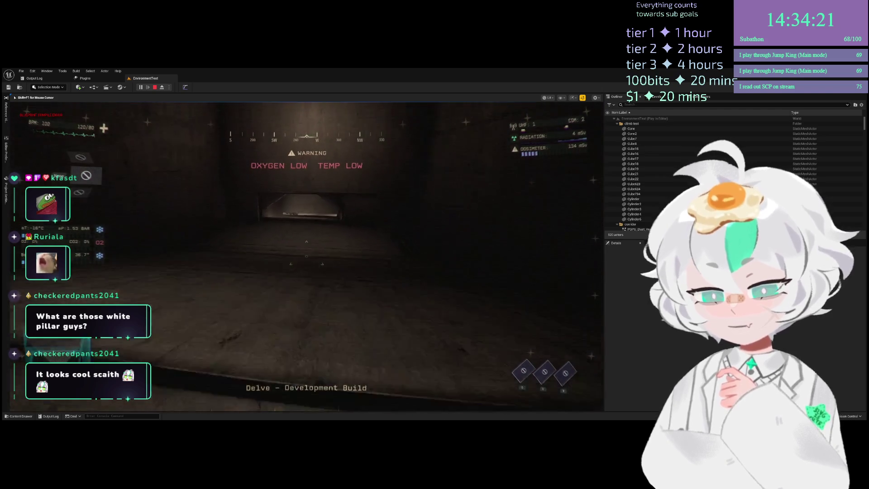
key("w")
key("w")
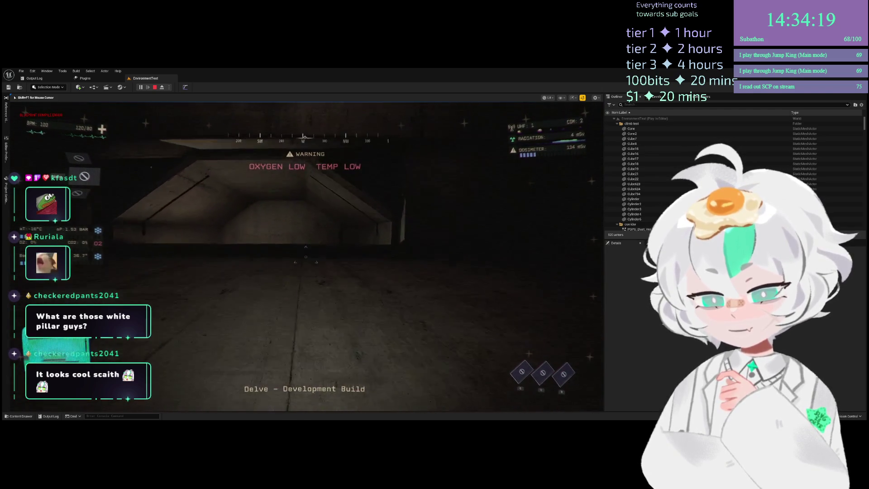
key("w")
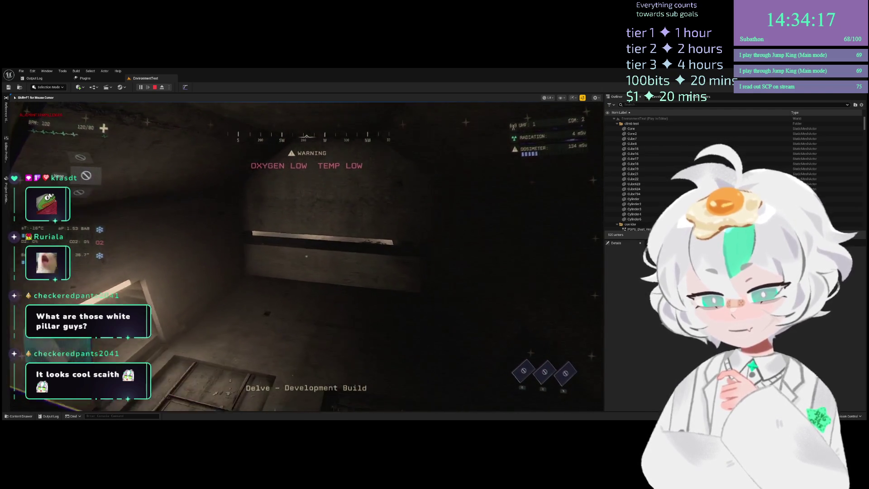
key("w")
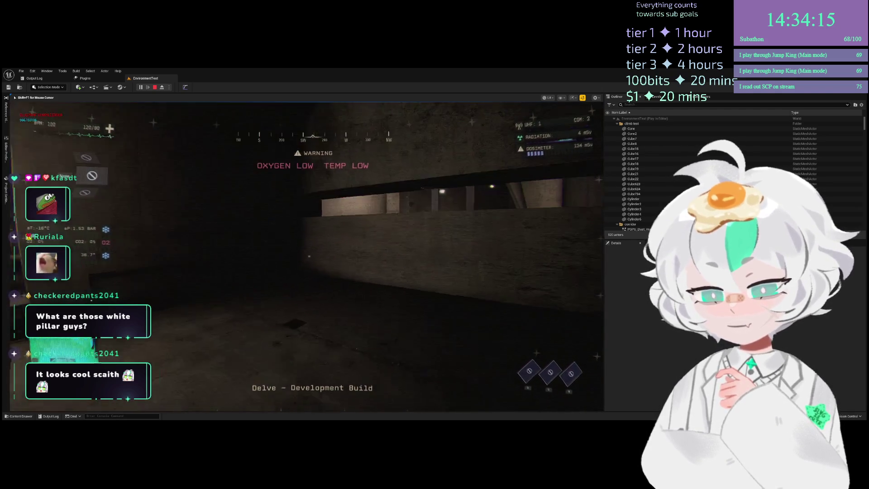
key("w")
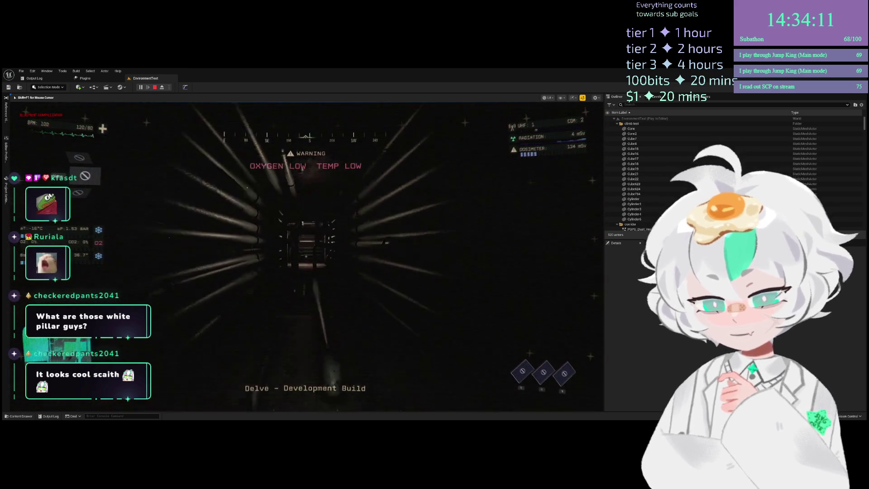
Walk down the ribbed corridor past the large pipes into the pipe room
key("w")
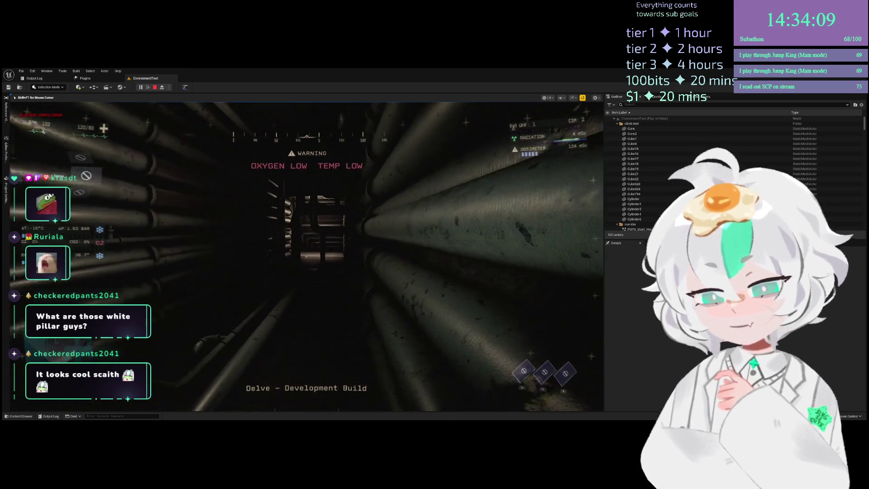
key("w")
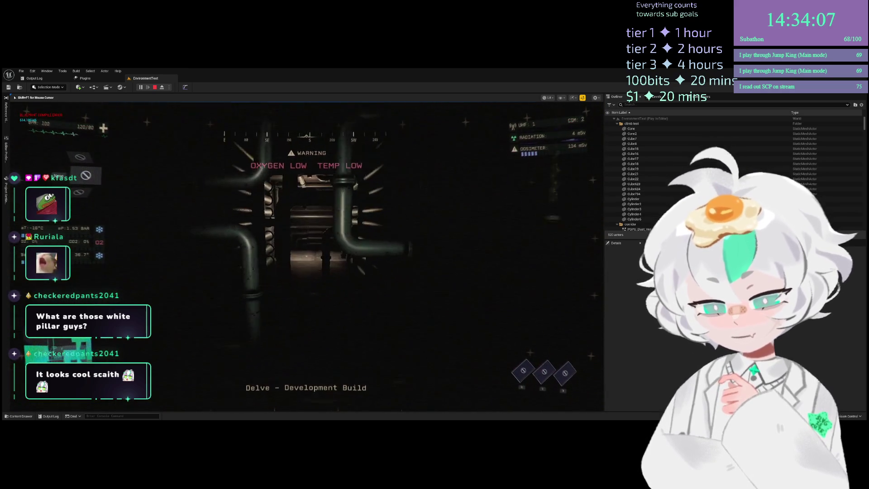
key("w")
key("w")
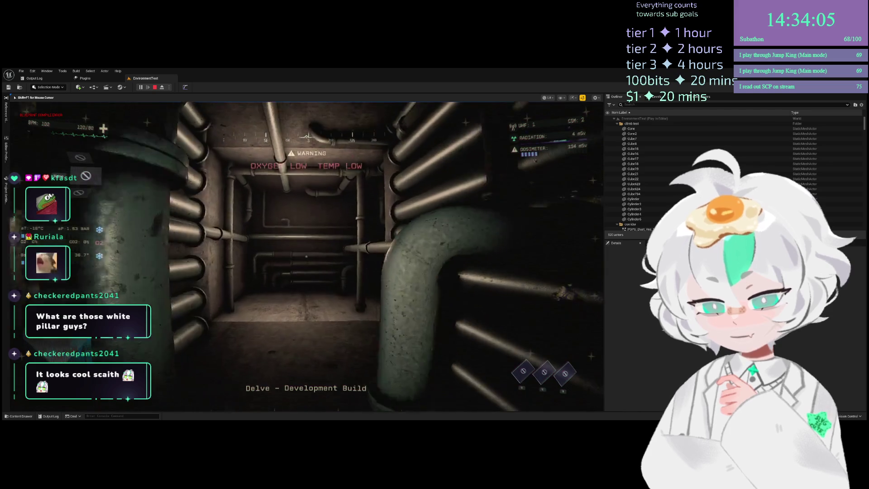
key("w")
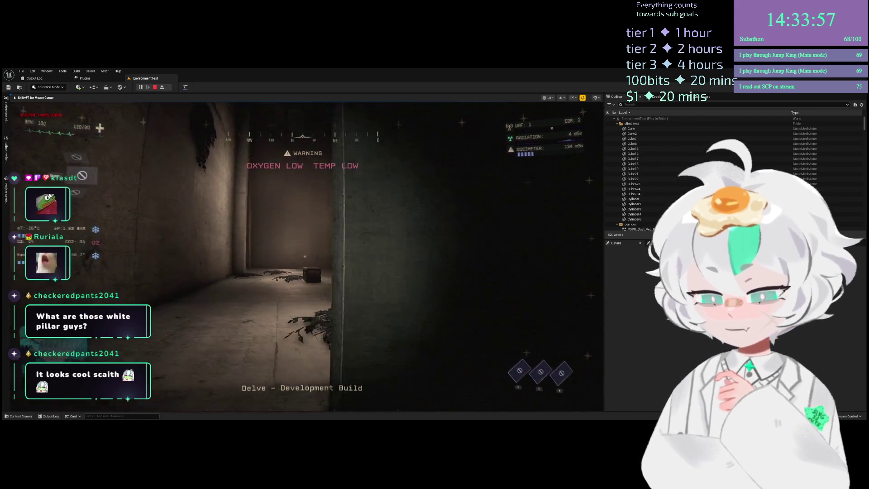
Walk past the plant-covered pillar and through the doorway toward the lit pillar
key("w")
key("w")
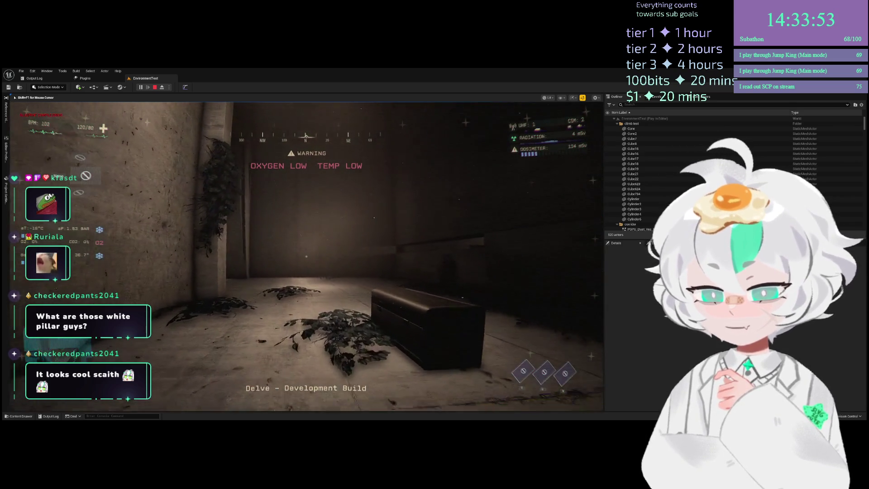
key("w")
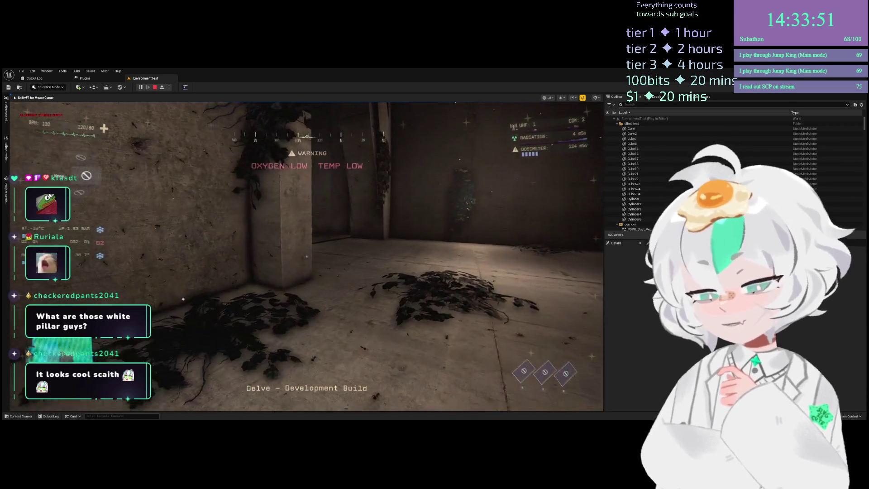
key("w")
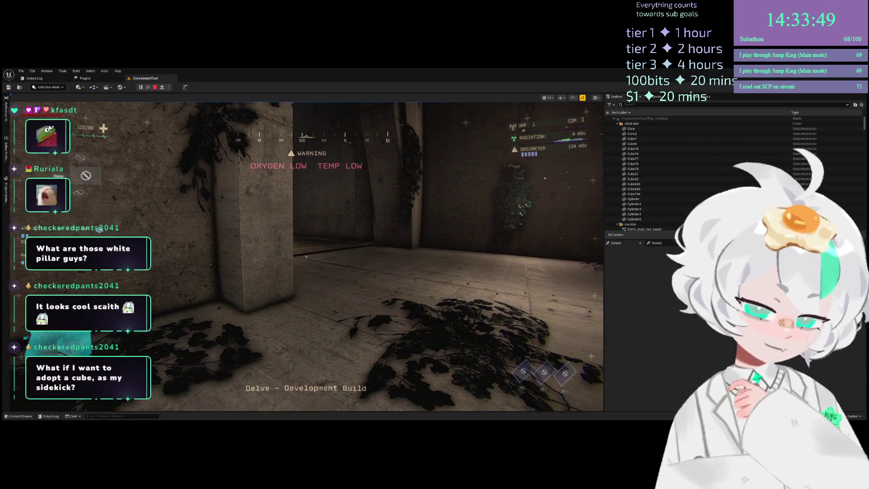
key("w")
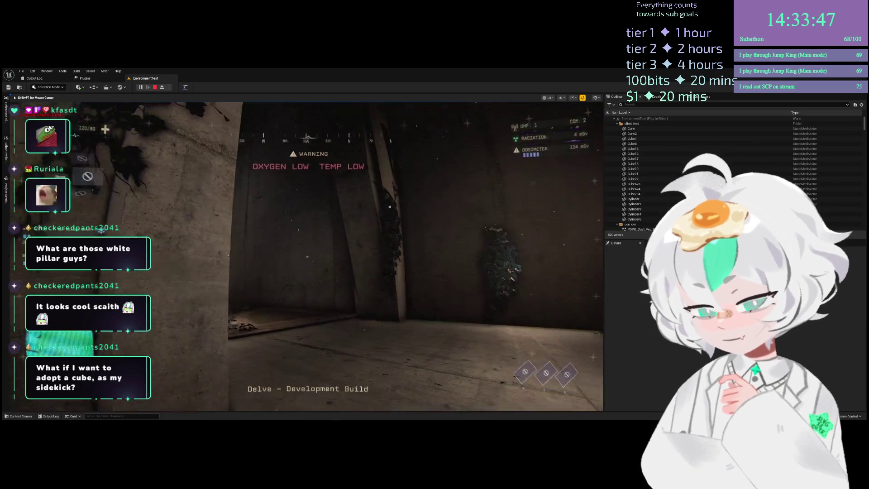
key("w")
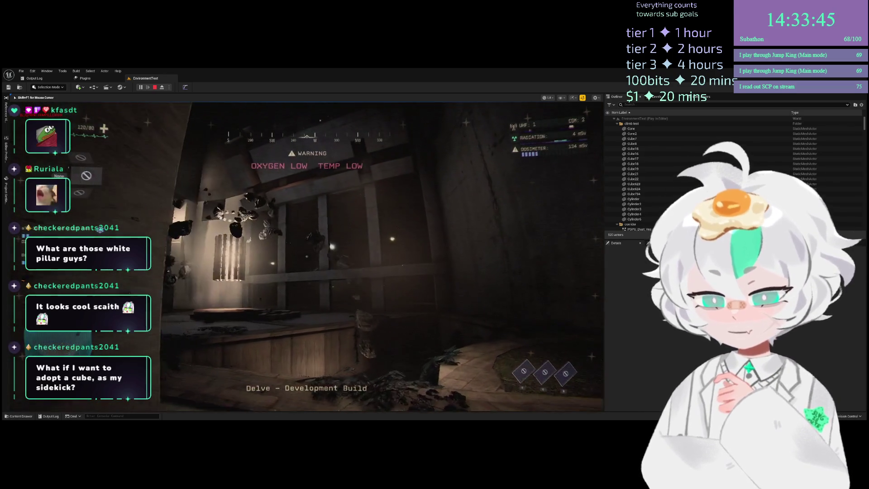
key("w")
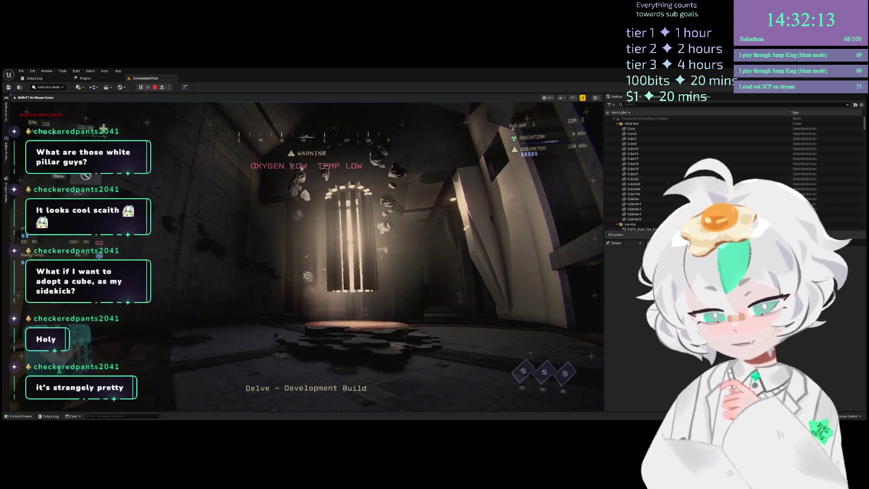
Approach the glowing pillar and walk around it
key("w")
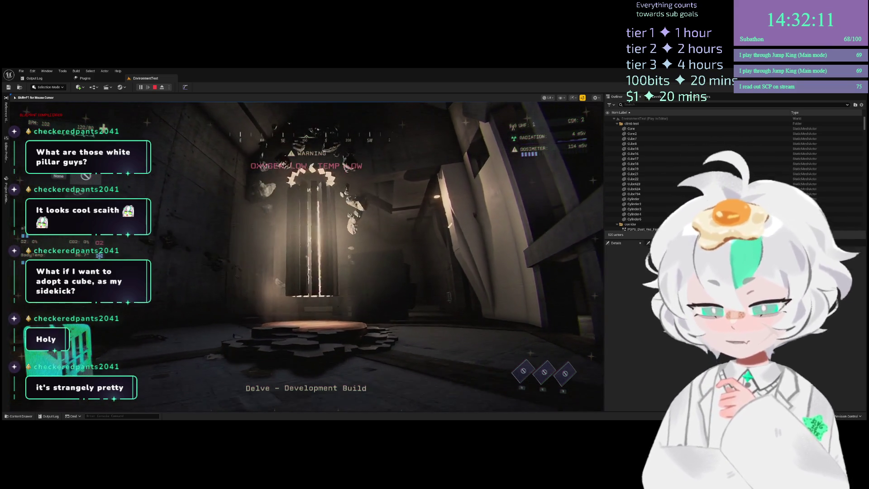
key("w")
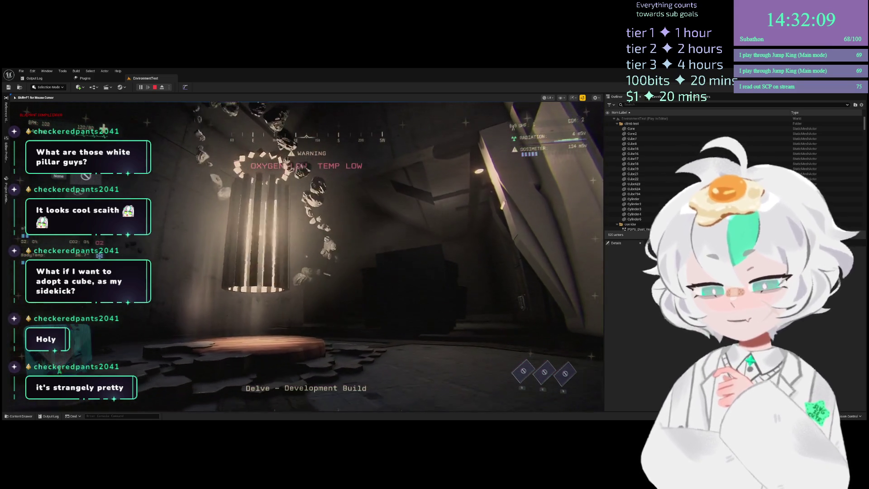
key("w")
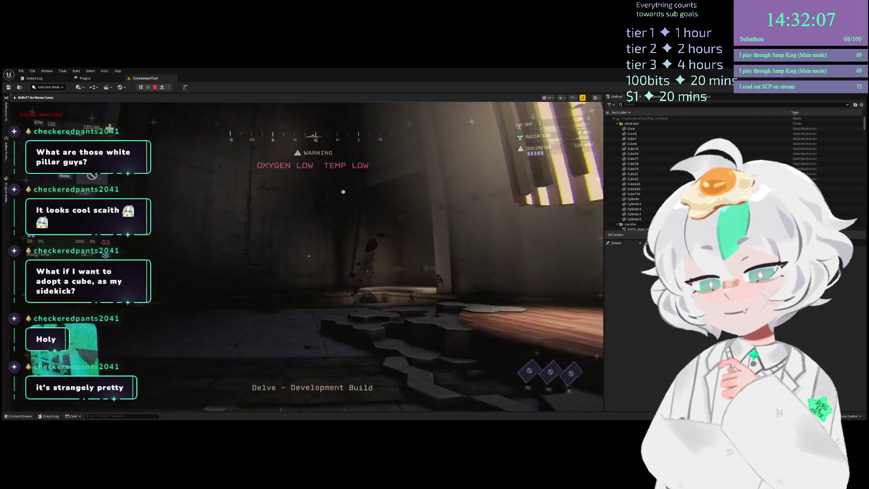
key("w")
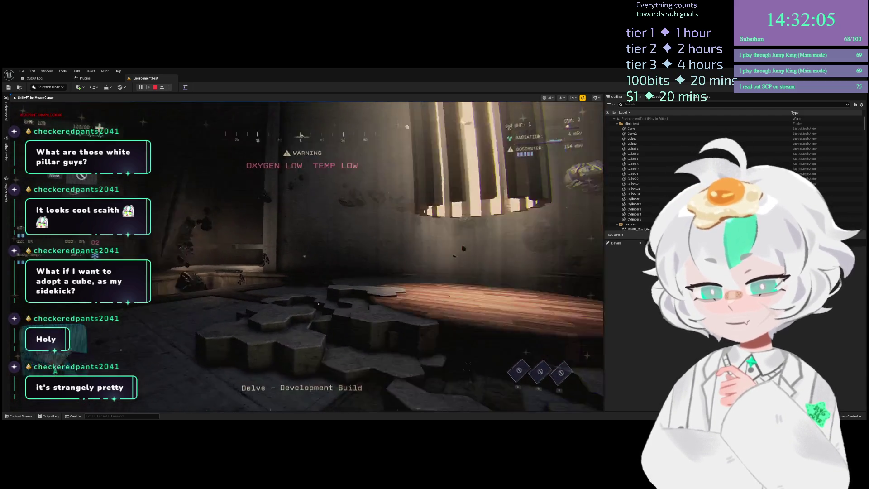
key("w")
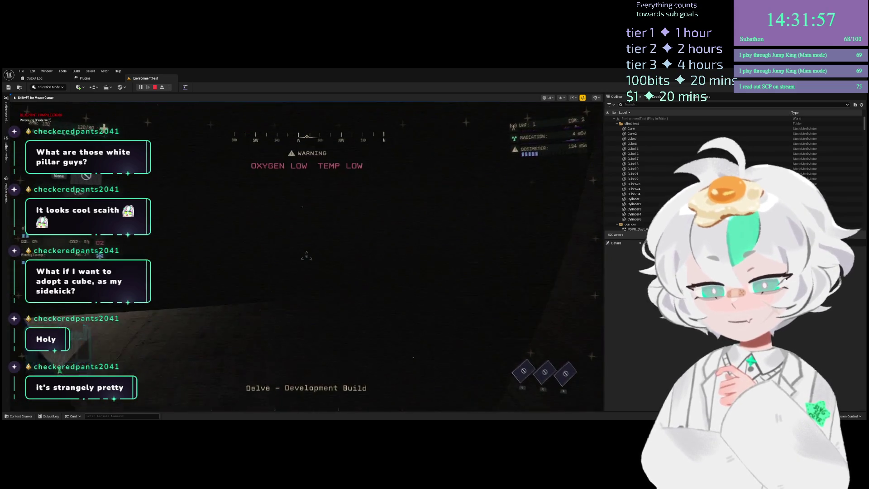
Cross the dark area using the flashlight to reach the stairs, then stop the playtest
key("w")
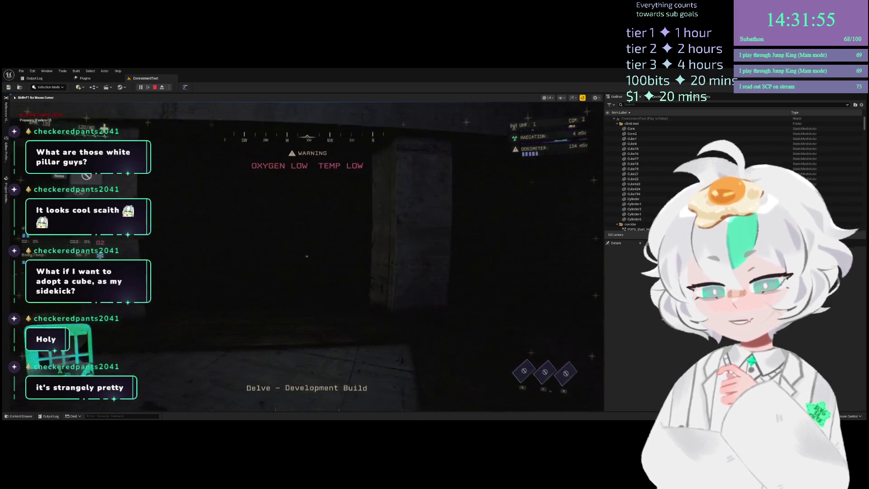
key("f")
key("w")
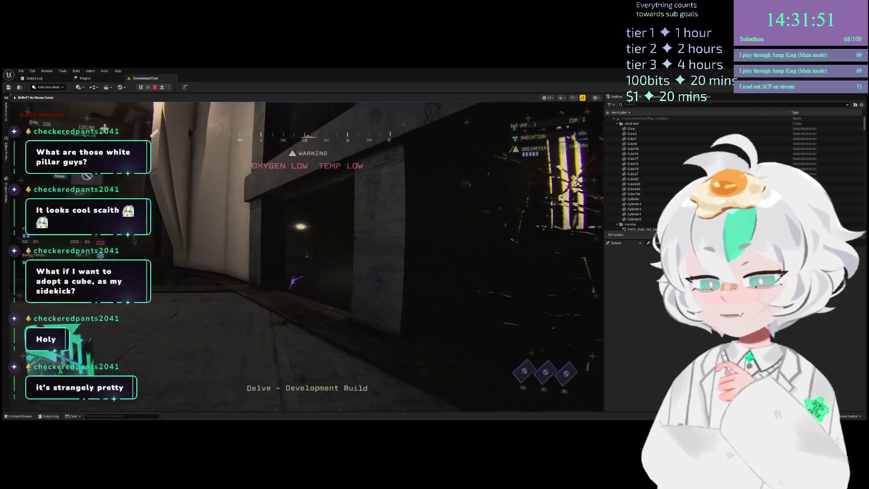
key("f")
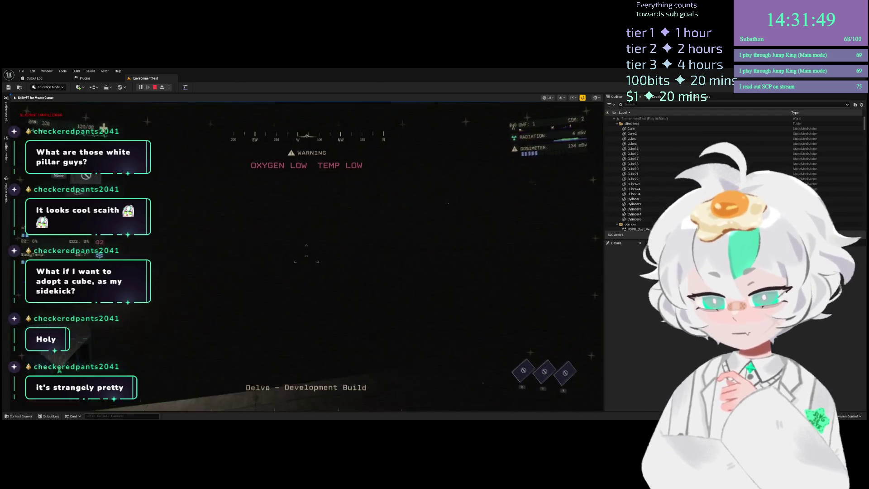
key("f")
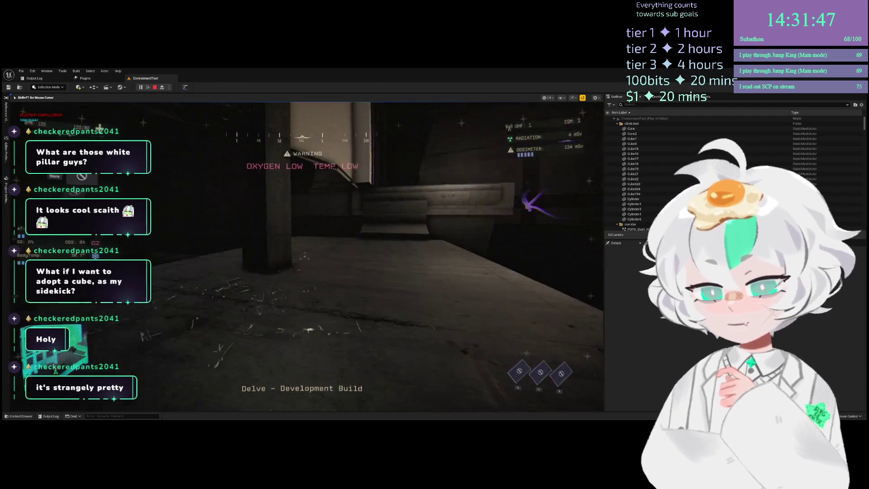
key("w")
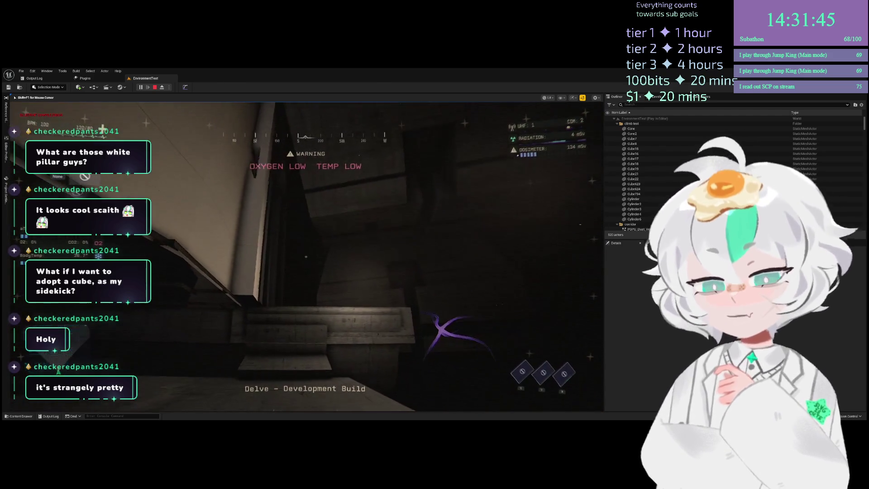
key("w")
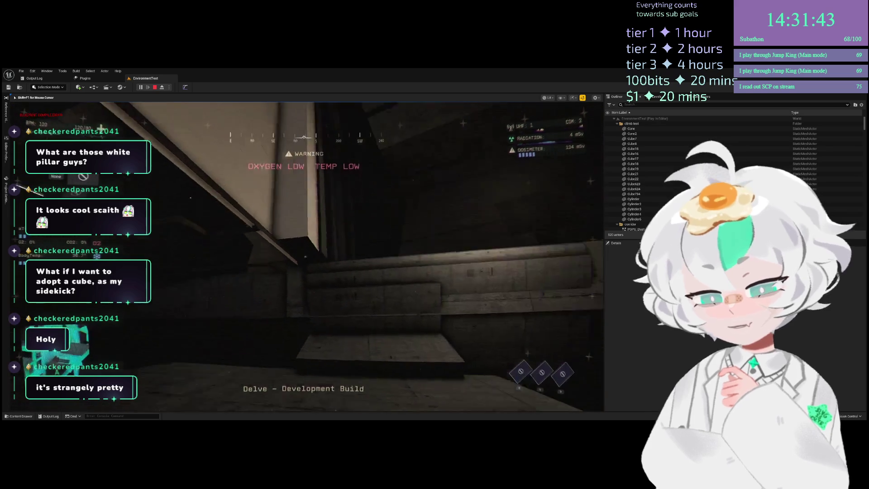
key("Escape")
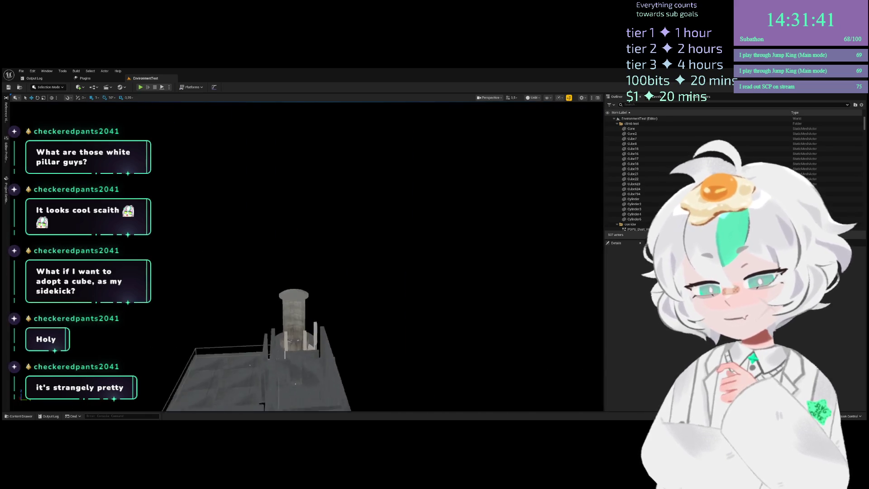
Select and frame the grey pillar pieces, orbiting until the green platform is in view
key("f")
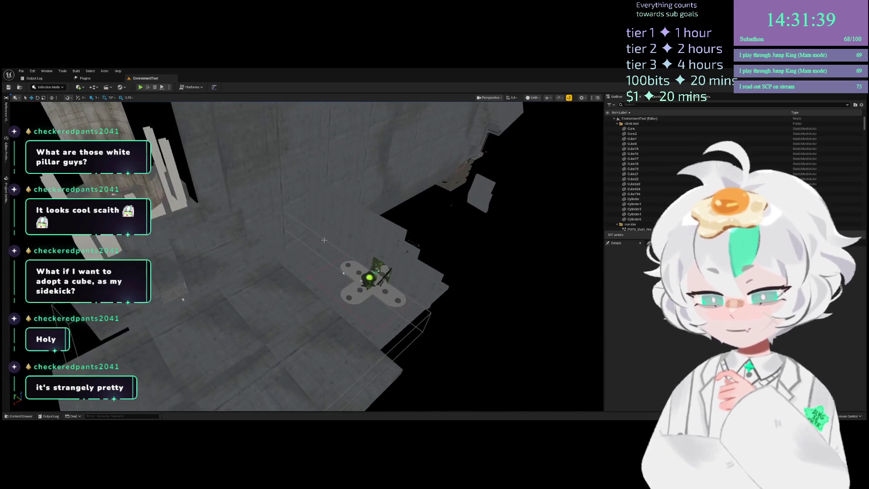
scroll(297, 224, "up", 5)
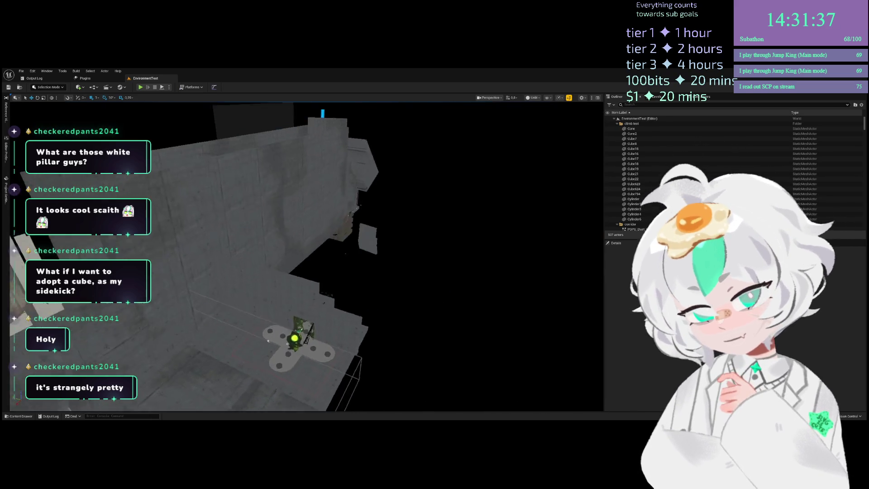
left_click_drag(197, 193, 282, 333)
key("f")
left_click_drag(287, 153, 287, 153)
left_click_drag(398, 307, 399, 307)
left_click_drag(313, 241, 313, 241)
left_click_drag(247, 281, 247, 280)
left_click_drag(176, 255, 177, 254)
Switch the viewport to Lit, fly in along the selected pillar, and launch a playtest
key("alt+4")
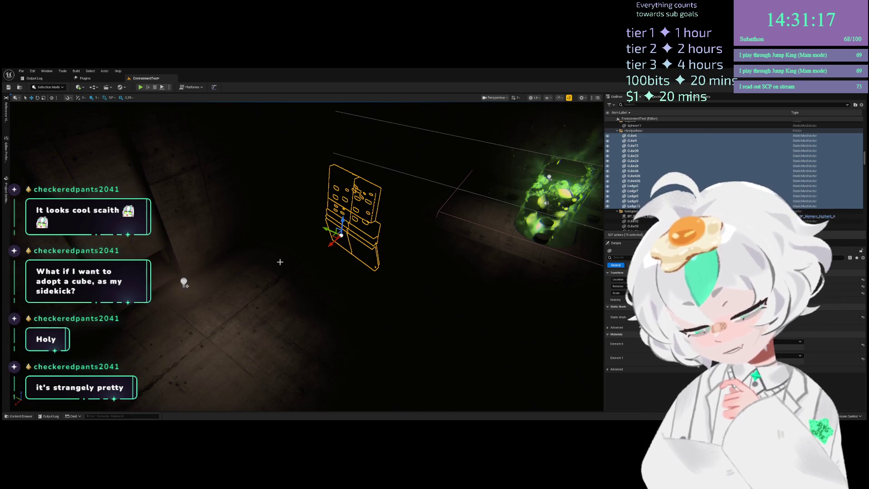
left_click_drag(341, 237, 340, 237)
left_click_drag(282, 301, 283, 300)
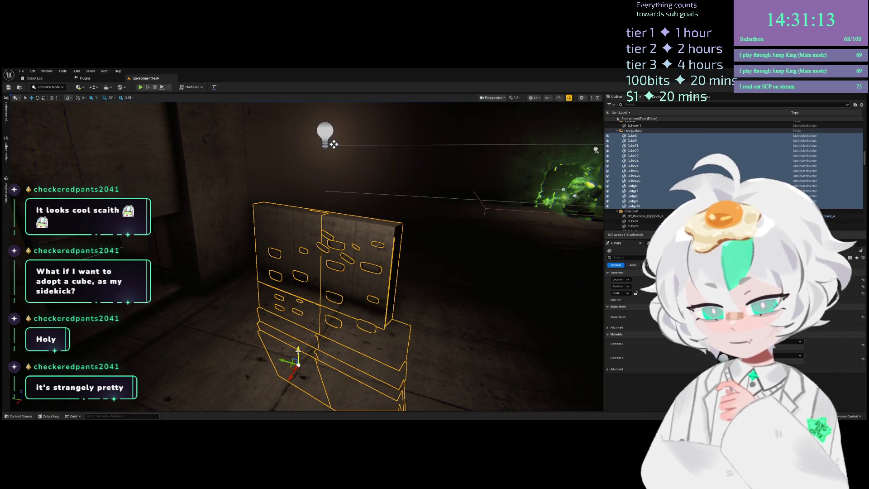
left_click_drag(308, 269, 316, 259)
key("alt+p")
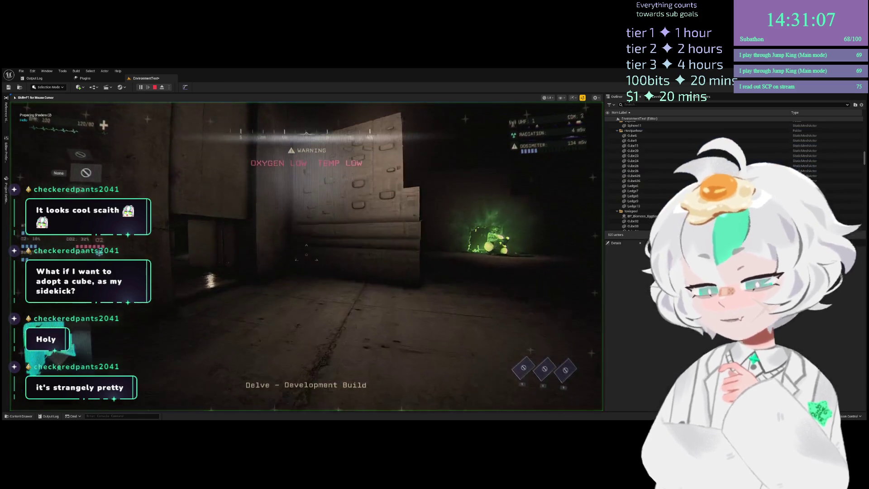
In the playtest, walk onto the stone ledge, approach the stone wall, then look around the dark room
key("w")
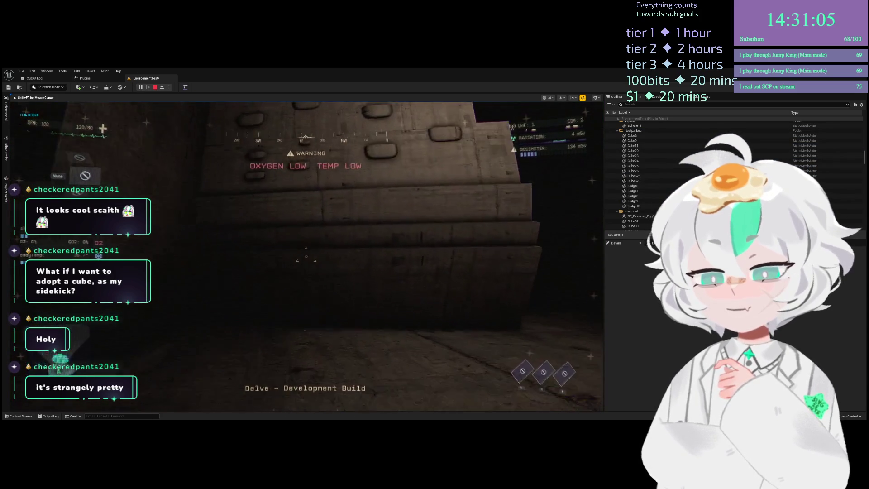
key("w")
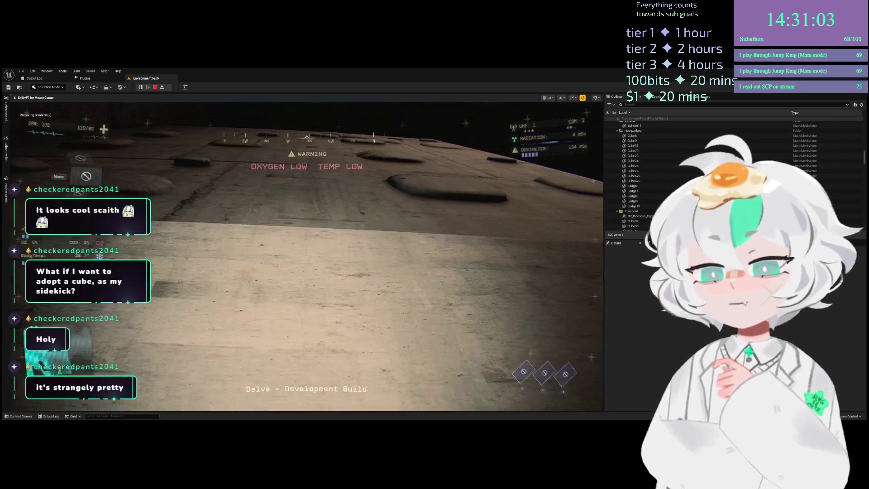
key("s")
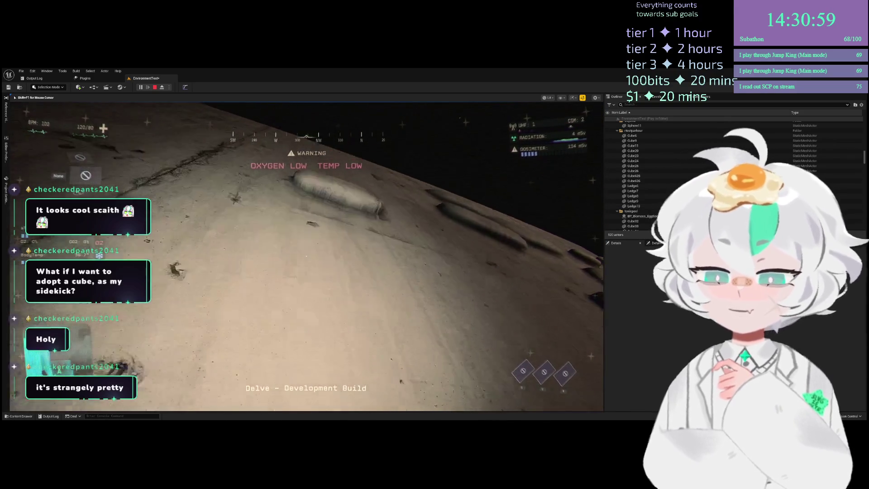
key("w")
key("s")
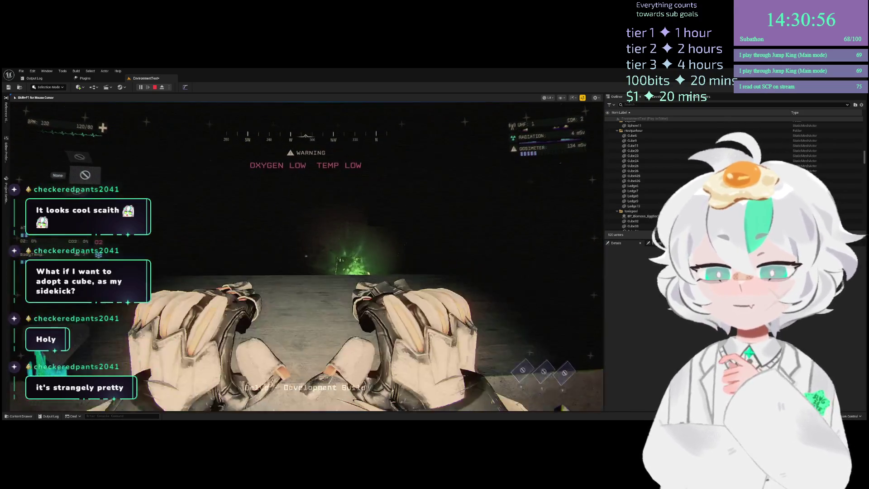
mouse_move(308, 257)
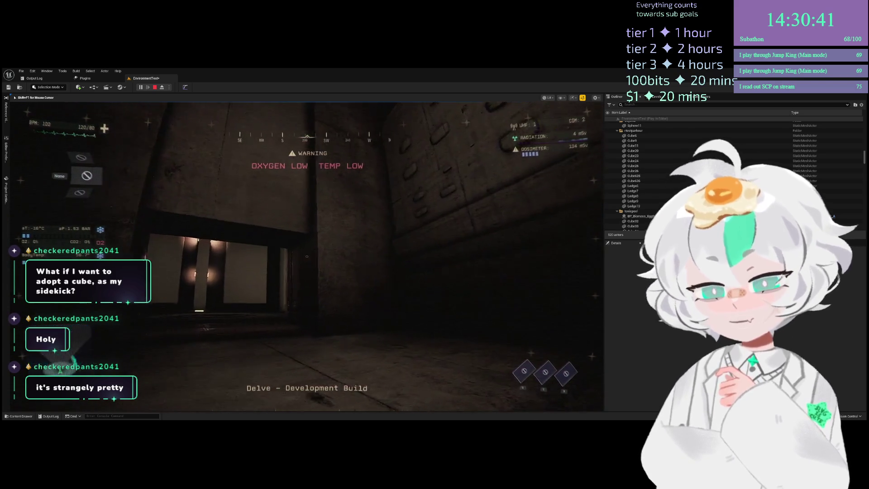
Stop the playtest, frame the stacked wall pieces, then run and stop another playtest
key("Escape")
key("f")
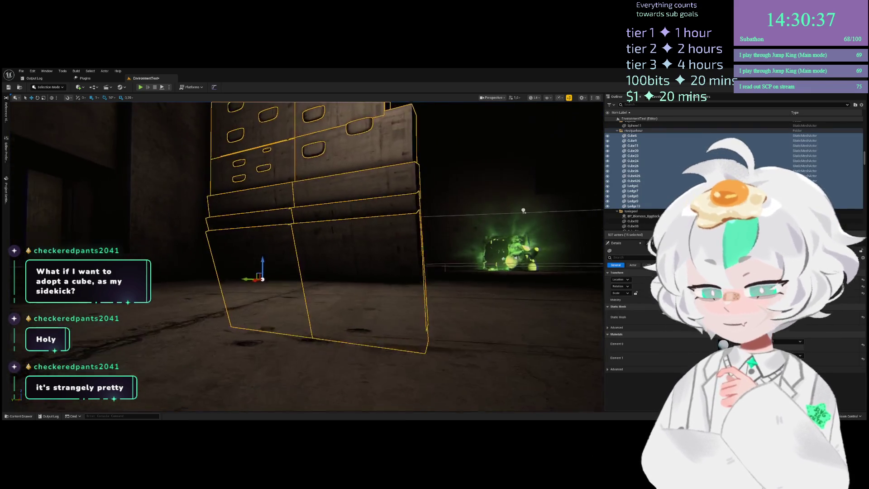
left_click_drag(312, 180, 335, 190)
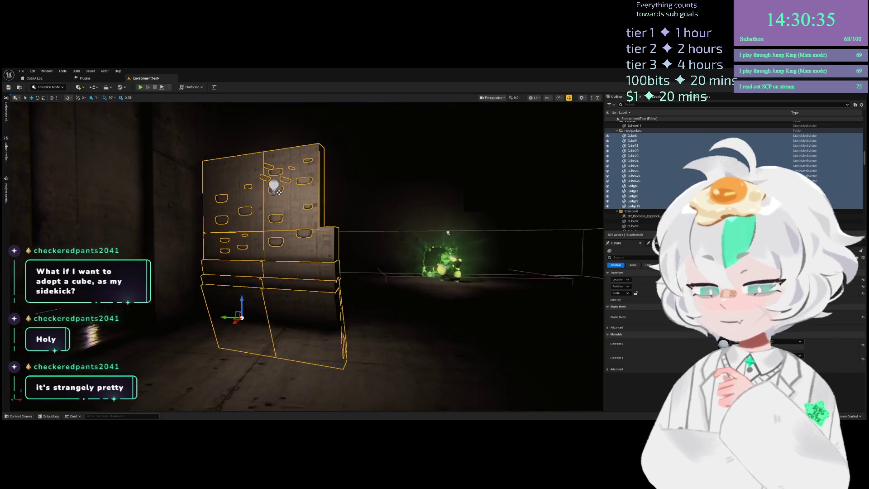
key("alt+p")
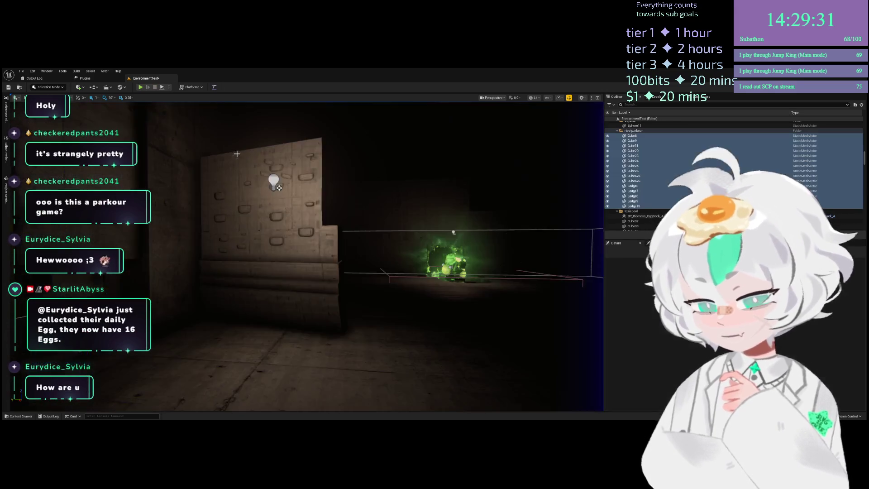
key("Escape")
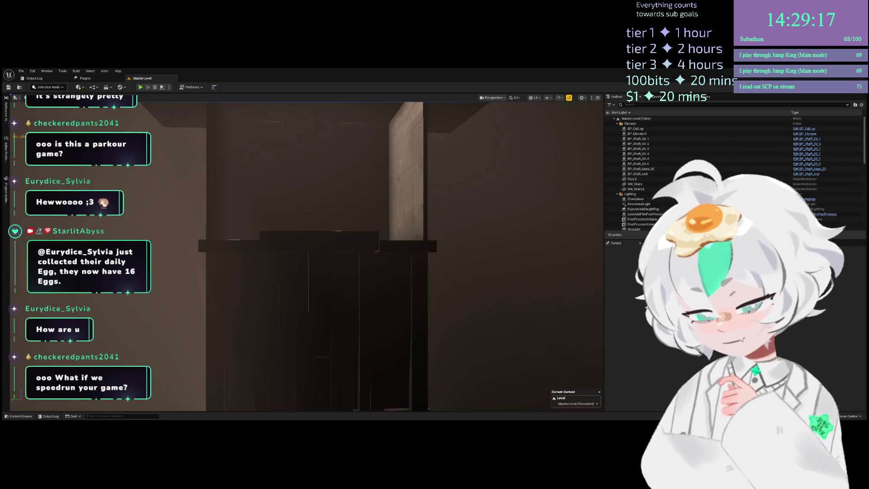
Zoom out from the elevator shaft, select the Floor2 platform, and shift the view of the tower
scroll(380, 220, "down", 10)
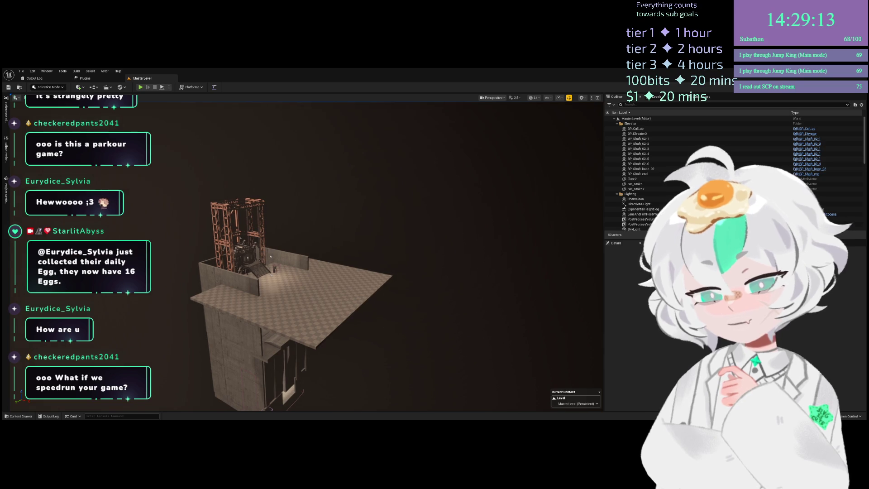
left_click(301, 294)
left_click_drag(300, 294, 403, 210)
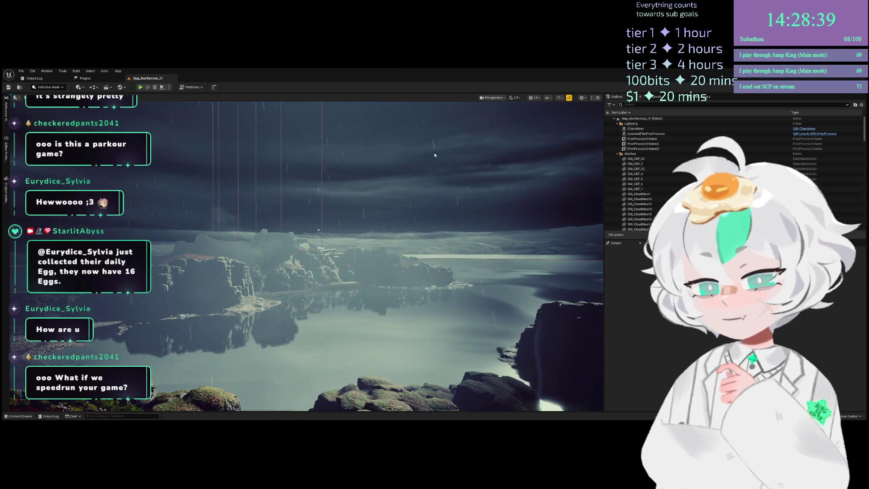
Fly the camera over the rainy coast toward the rocky islets
left_click_drag(327, 220, 327, 190)
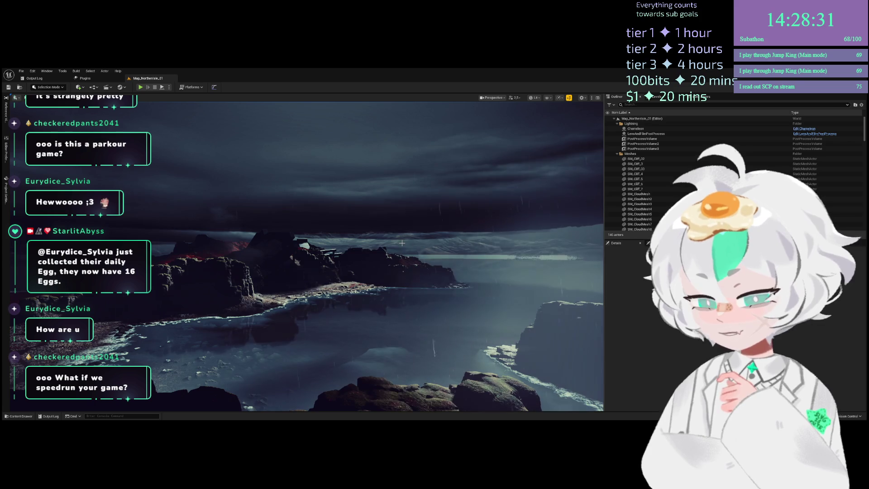
left_click_drag(397, 249, 398, 217)
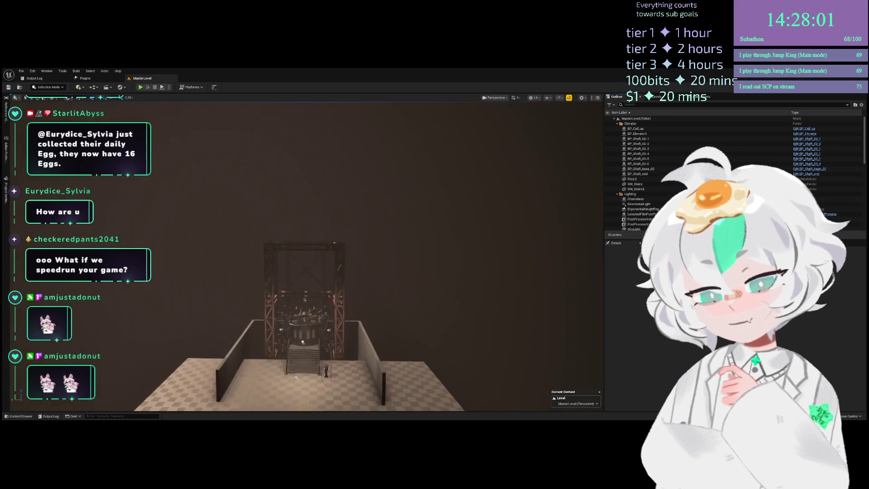
Fly back past the elevator shaft to frame the scaffold and stairs, then start a playtest
mouse_move(296, 377)
left_mouse_down()
mouse_move(296, 218)
mouse_move(417, 254)
left_mouse_up()
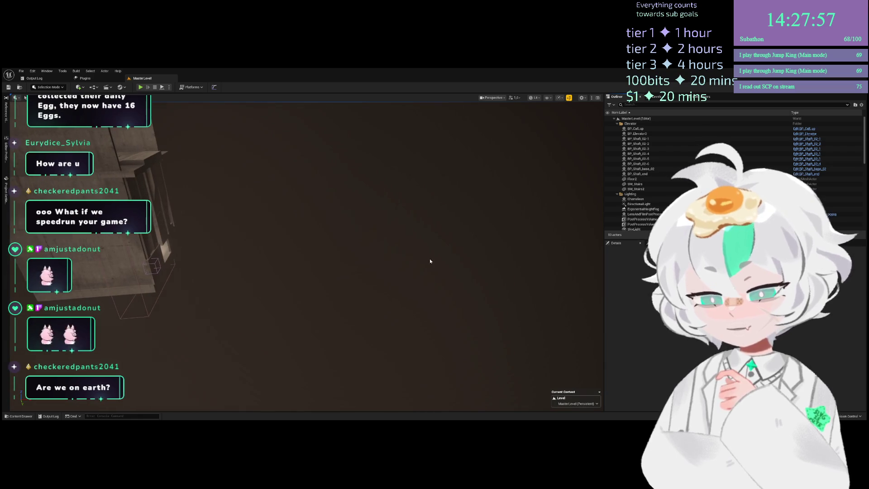
mouse_move(263, 266)
left_mouse_down()
mouse_move(263, 285)
mouse_move(263, 266)
mouse_move(360, 255)
mouse_move(299, 256)
mouse_move(128, 375)
left_mouse_up()
left_click_drag(299, 256, 265, 256)
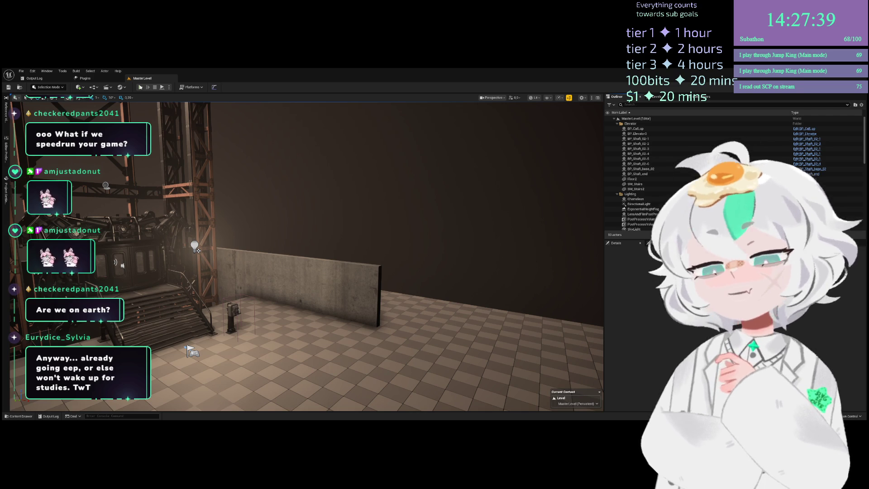
key("alt+p")
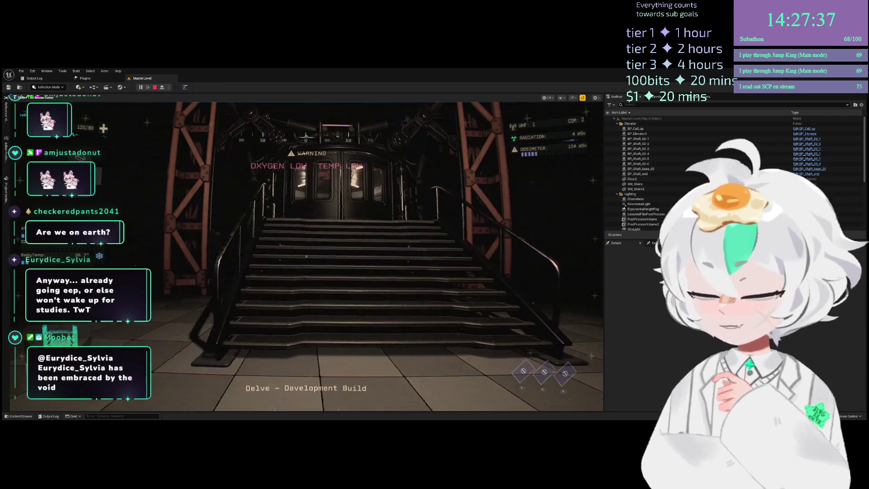
Walk the player around the elevator stairs and up to the post-mounted machine, then stop the playtest
key("s")
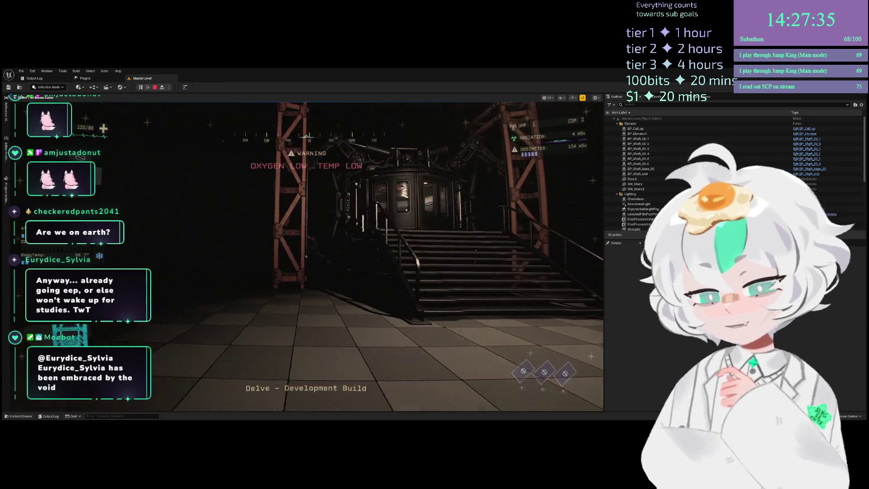
key("w")
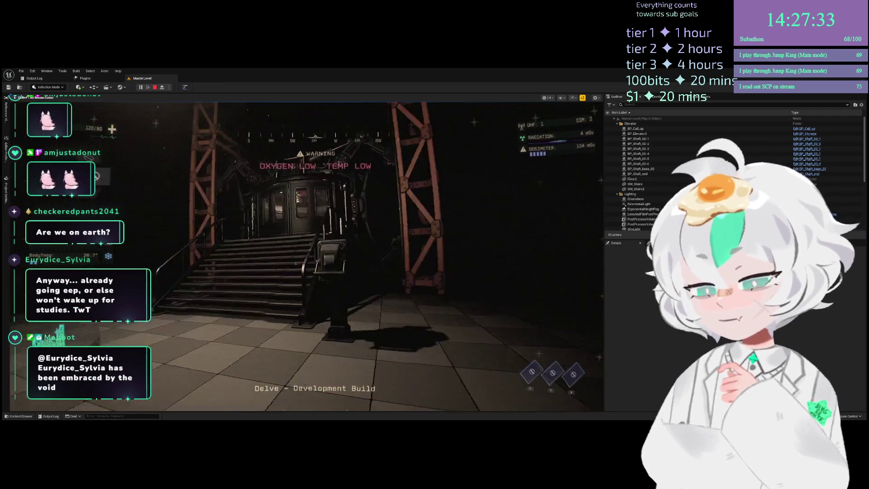
key("w")
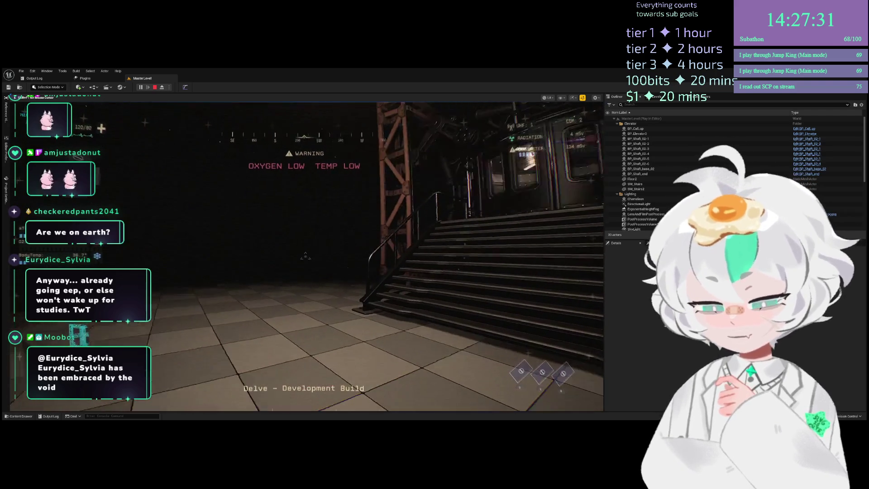
mouse_move(306, 257)
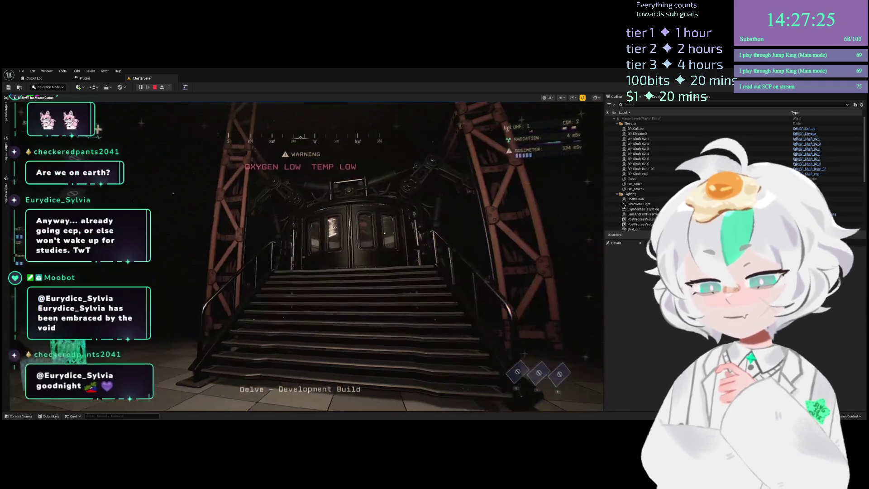
key("d")
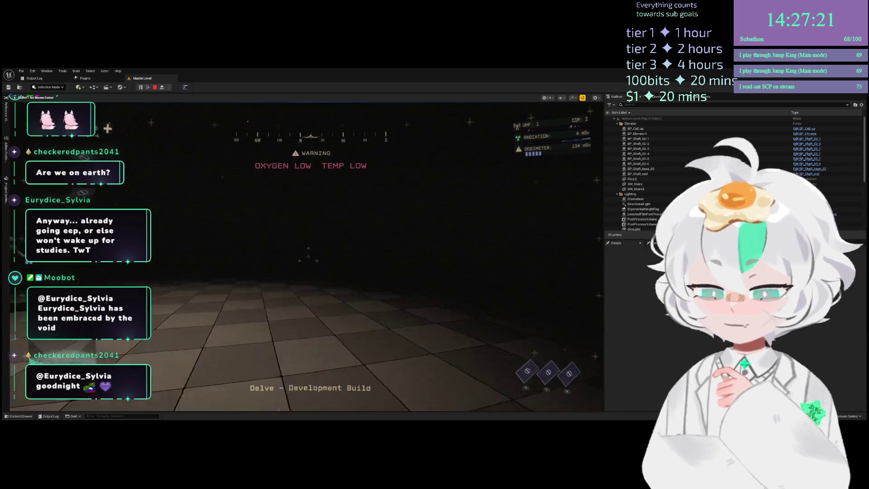
key("w")
key("w")
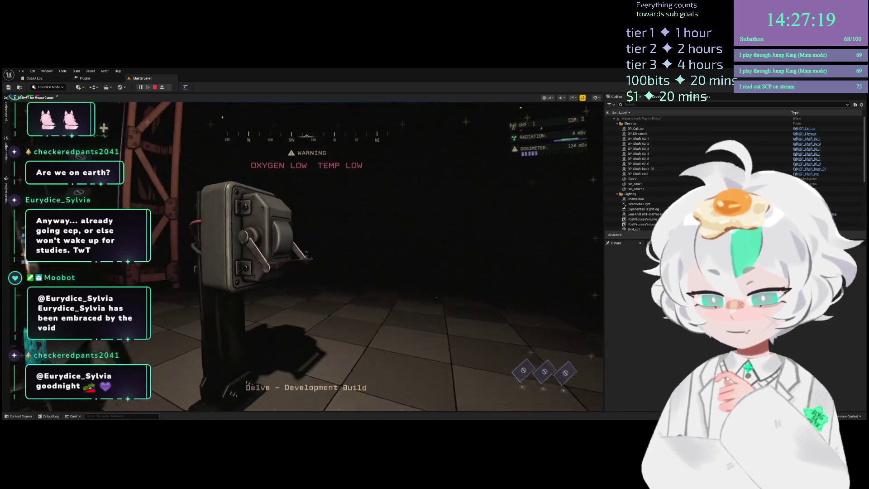
key("w")
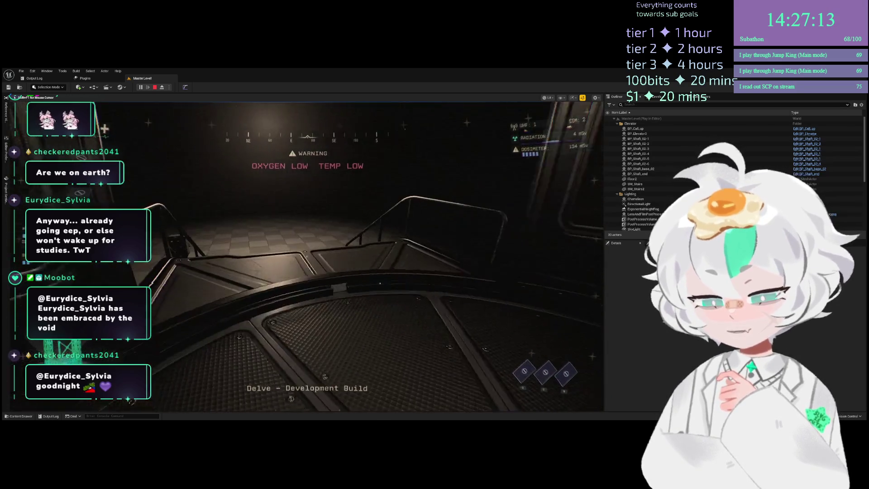
key("Escape")
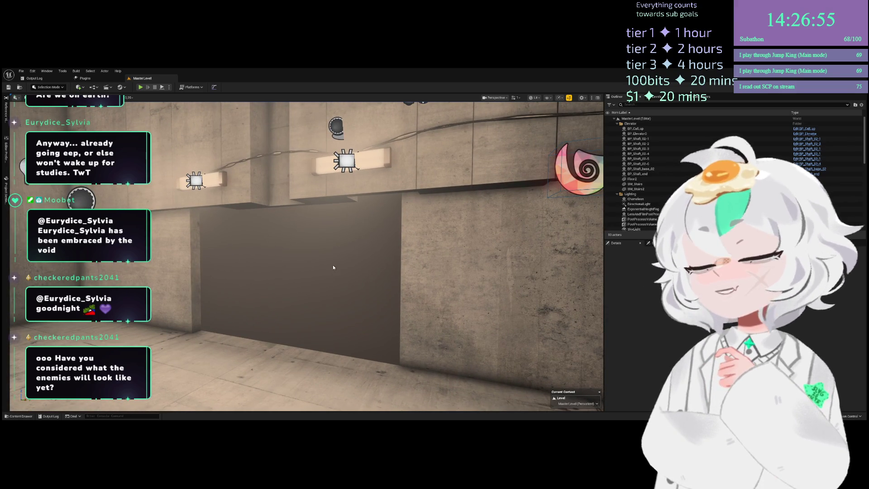
scroll(333, 267, "up", 2)
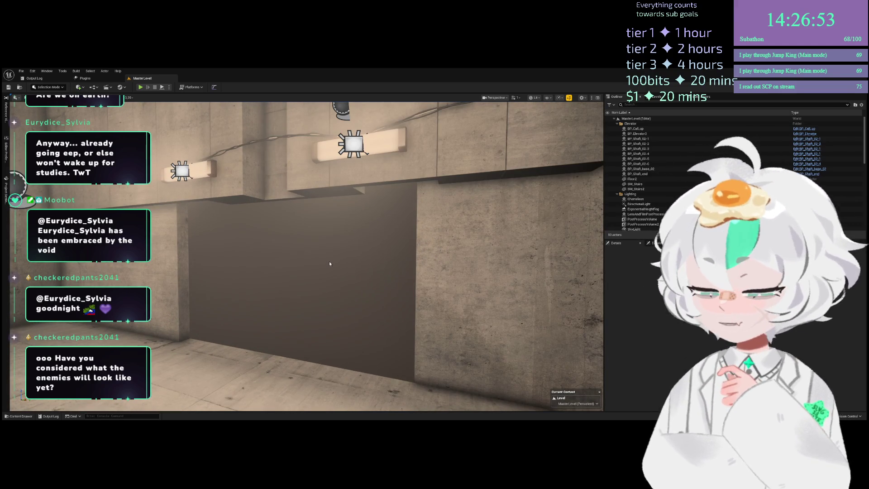
mouse_move(317, 264)
left_mouse_down()
mouse_move(281, 269)
mouse_move(270, 243)
mouse_move(295, 284)
mouse_move(316, 247)
mouse_move(289, 252)
left_mouse_up()
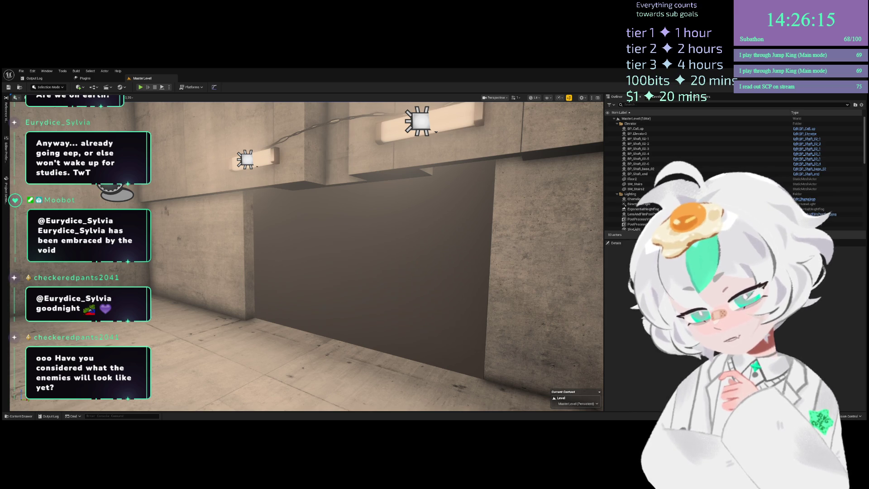
Place the SK_Whisper creature in the corridor, frame it, and move the camera closer
key("ctrl+z")
key("f")
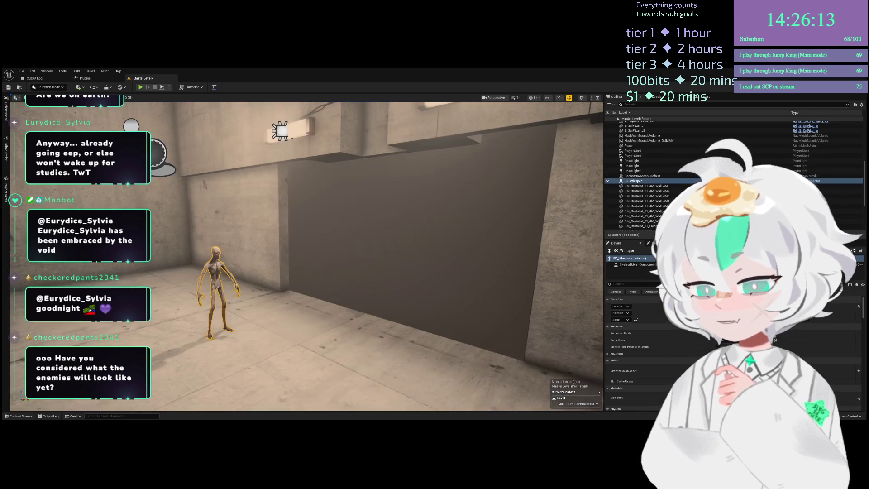
scroll(307, 256, "down", 1)
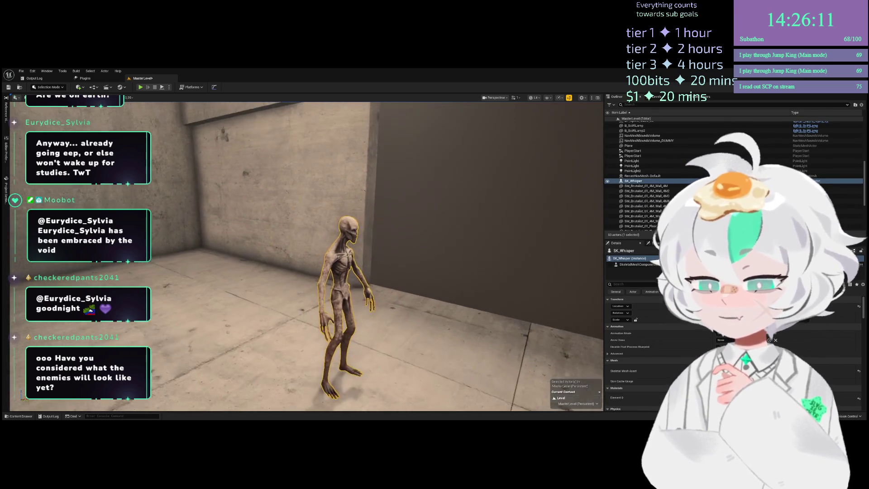
key("w")
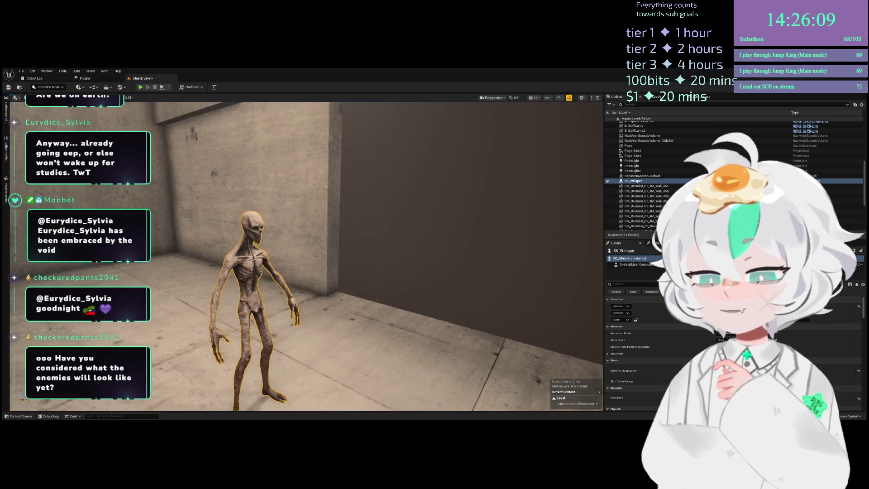
key("a")
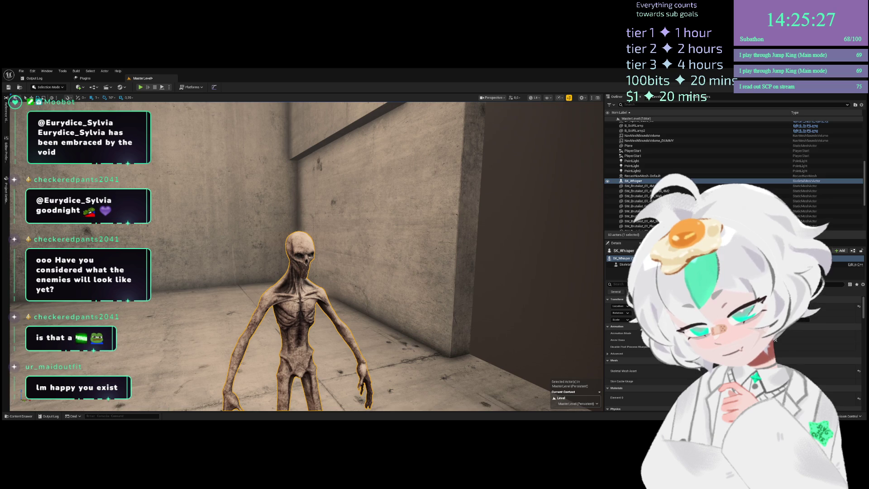
Inspect the translucent Whisper from several angles along the corridor walls and ceiling lights
mouse_move(234, 318)
left_mouse_down()
mouse_move(229, 325)
mouse_move(220, 281)
mouse_move(254, 277)
mouse_move(257, 261)
left_mouse_up()
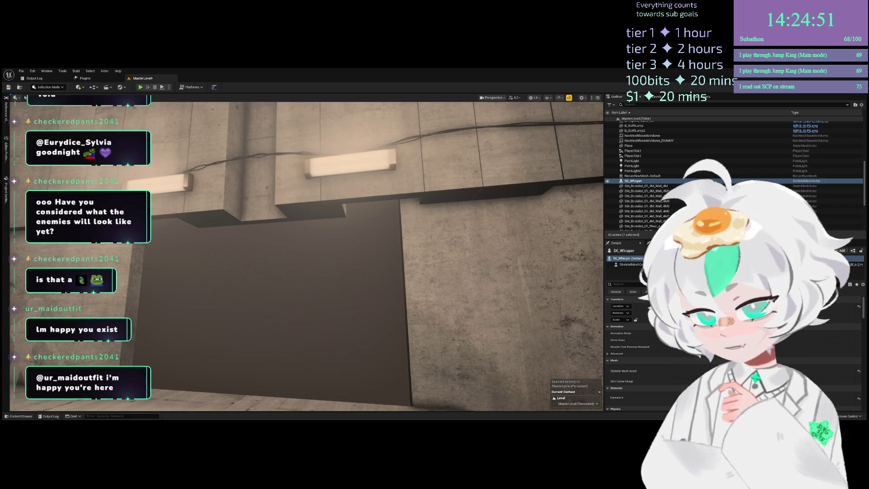
mouse_move(341, 317)
left_mouse_down()
mouse_move(213, 317)
mouse_move(197, 308)
mouse_move(336, 316)
left_mouse_up()
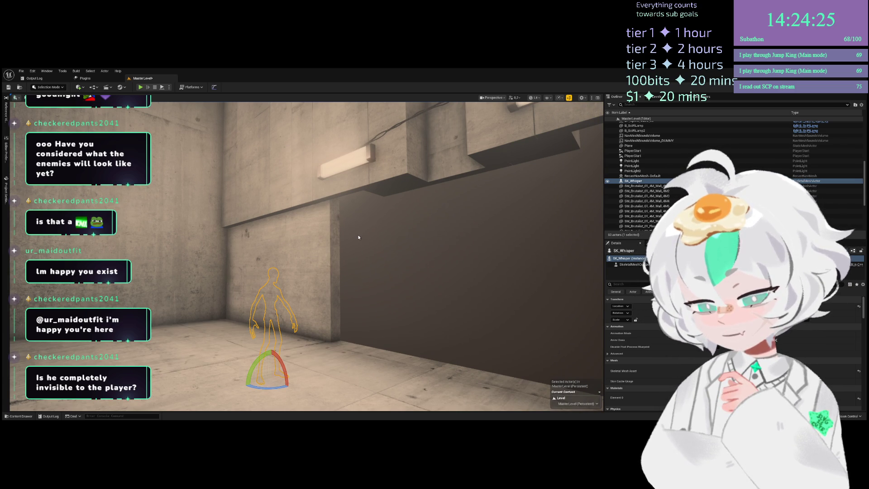
left_click_drag(286, 243, 466, 271)
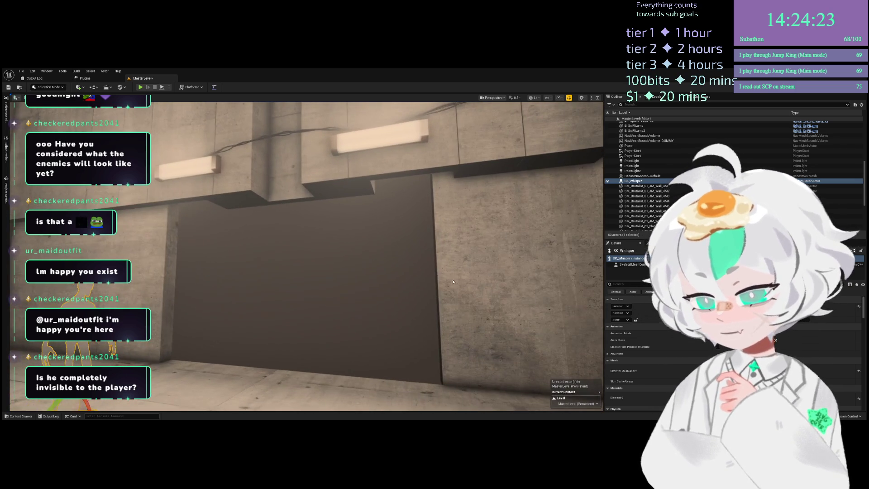
left_click_drag(307, 257, 273, 256)
left_click_drag(407, 287, 428, 287)
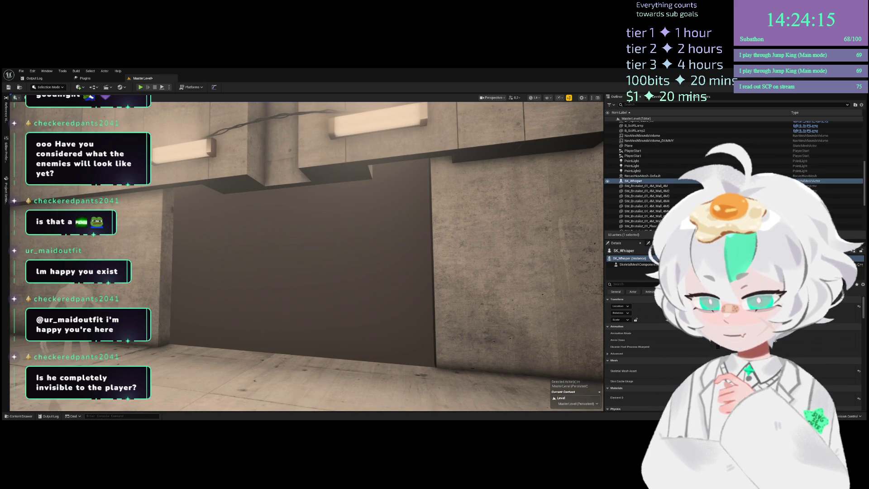
left_click_drag(346, 306, 242, 307)
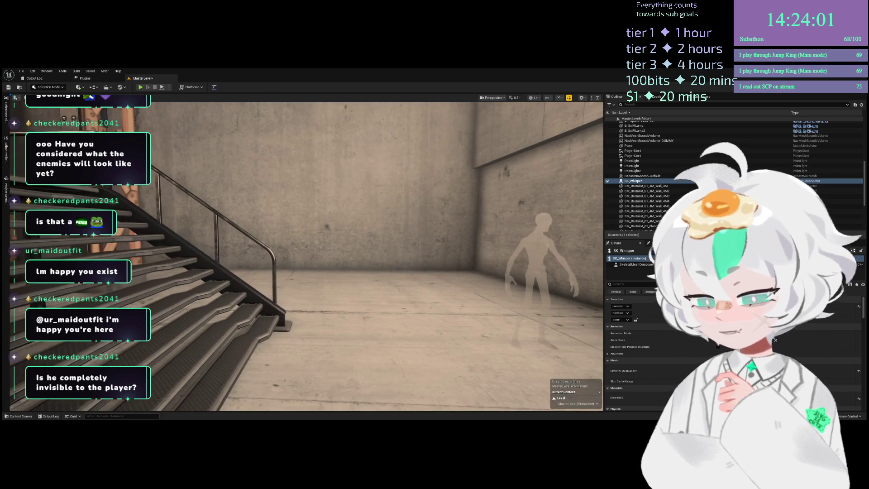
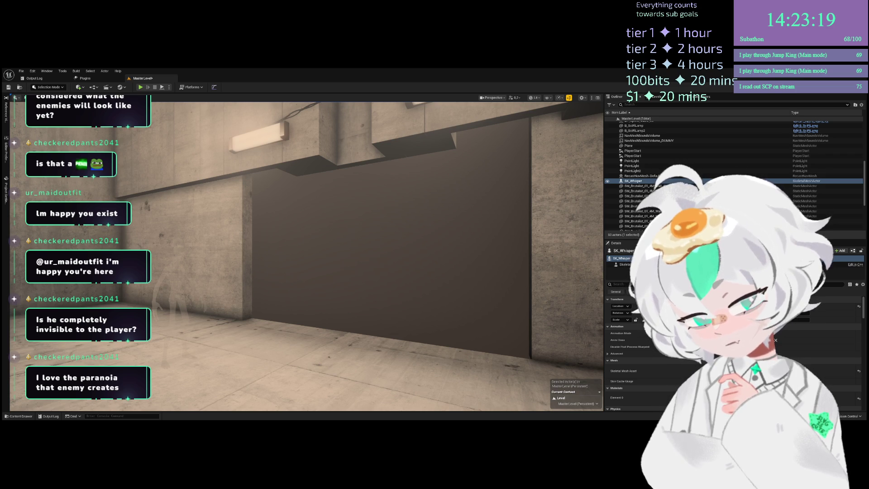
Select SK_Whisper in the Outliner and delete it from MasterLevel
key("Escape")
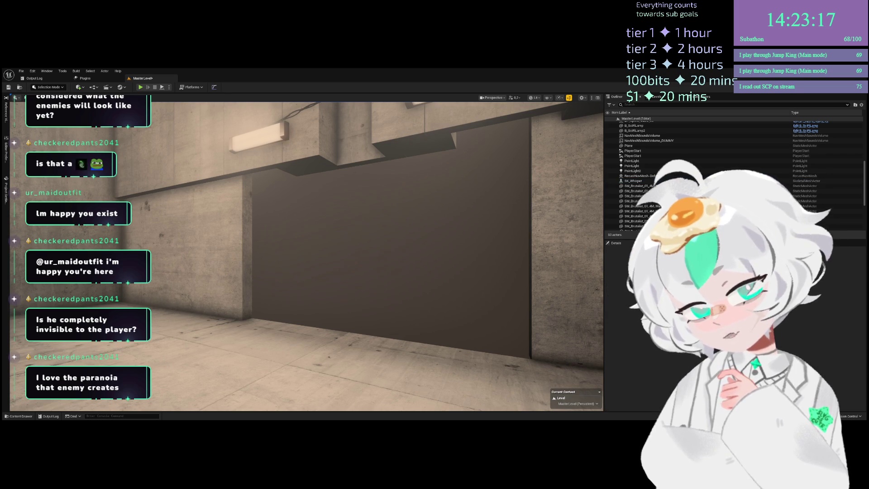
mouse_move(471, 208)
left_mouse_down()
mouse_move(385, 172)
mouse_move(317, 190)
left_mouse_up()
left_click(214, 258)
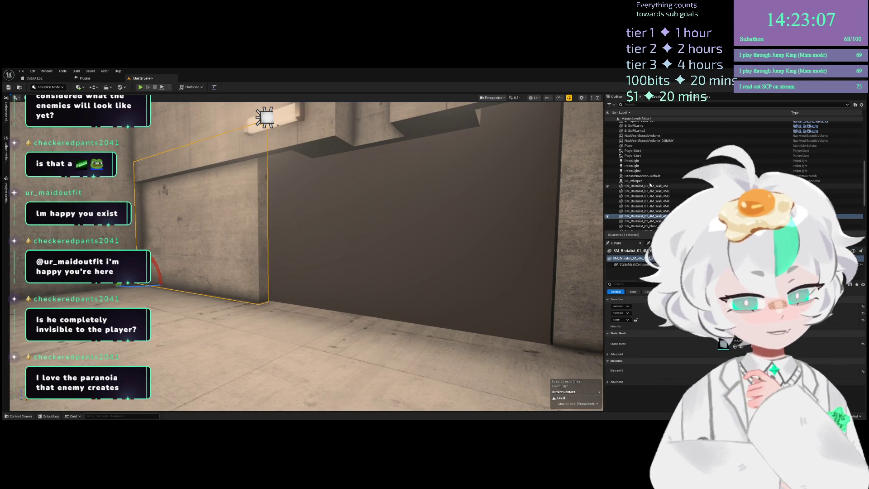
left_click(634, 181)
key("Delete")
mouse_move(330, 202)
left_mouse_down()
mouse_move(335, 129)
mouse_move(335, 190)
mouse_move(312, 194)
mouse_move(317, 181)
mouse_move(304, 195)
mouse_move(317, 186)
left_mouse_up()
left_click_drag(213, 198, 209, 198)
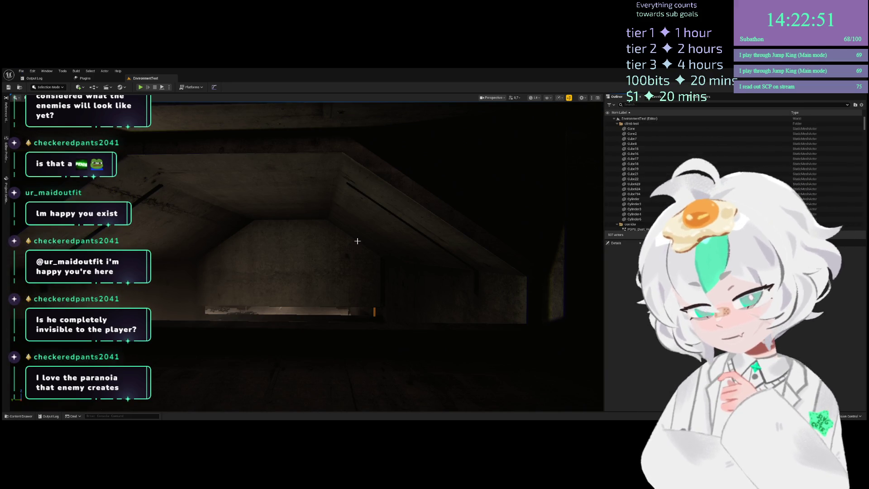
Select the four Brutalist corridor walls in EnvironmentTest and frame them in view
mouse_move(343, 265)
left_mouse_down()
mouse_move(277, 254)
mouse_move(344, 410)
mouse_move(379, 204)
left_mouse_up()
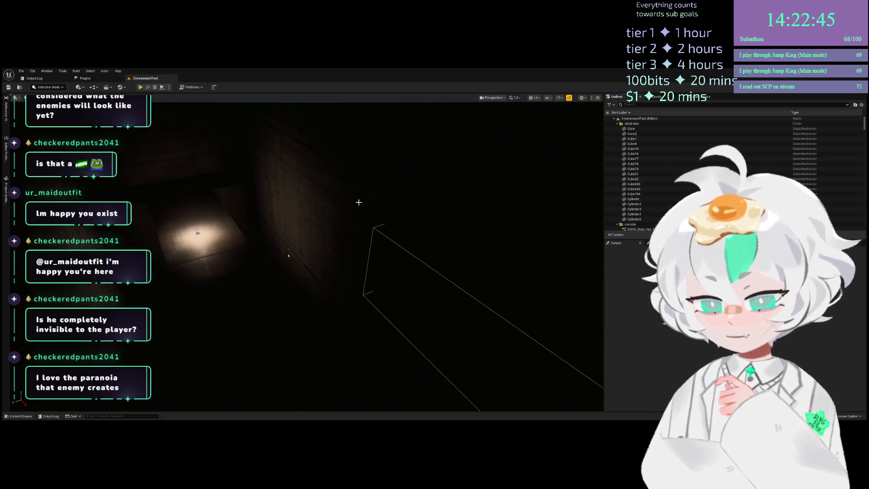
left_click(378, 204)
mouse_move(401, 381)
left_mouse_down()
mouse_move(387, 331)
mouse_move(301, 184)
mouse_move(287, 281)
left_mouse_up()
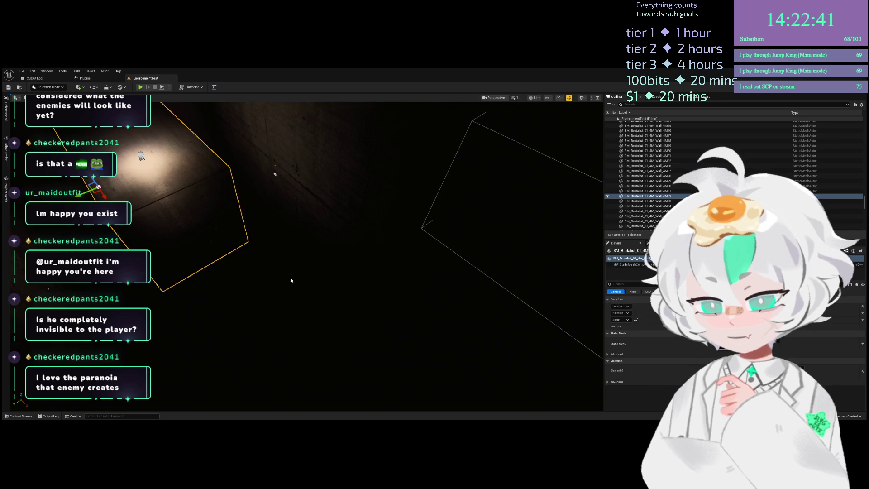
left_click(327, 185, "ctrl")
left_click_drag(327, 184, 262, 231)
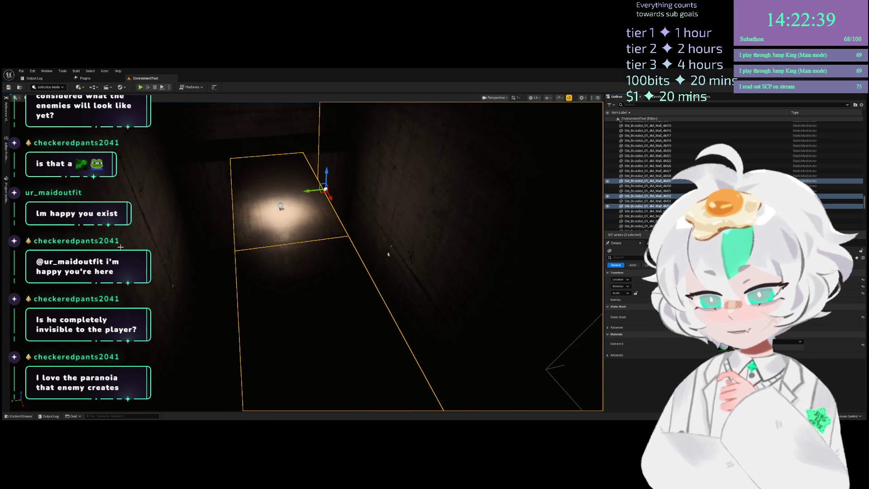
left_click(250, 244, "ctrl")
left_click(251, 244, "ctrl")
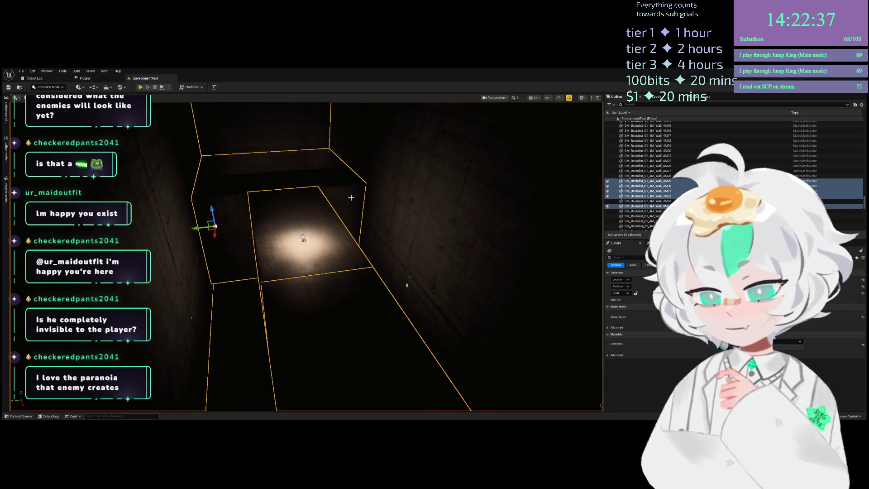
key("f")
Add floor cubes Cube54–56, PointLight53 and the SC_WindScary sound to the selection
left_click(355, 230, "ctrl")
left_click_drag(331, 209, 289, 220)
left_click(289, 220, "ctrl")
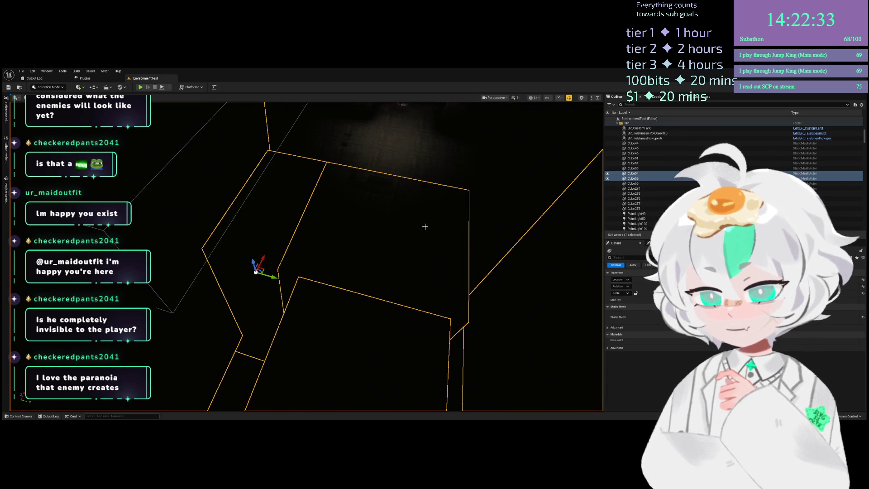
left_click(479, 217, "ctrl")
left_click_drag(458, 217, 353, 245)
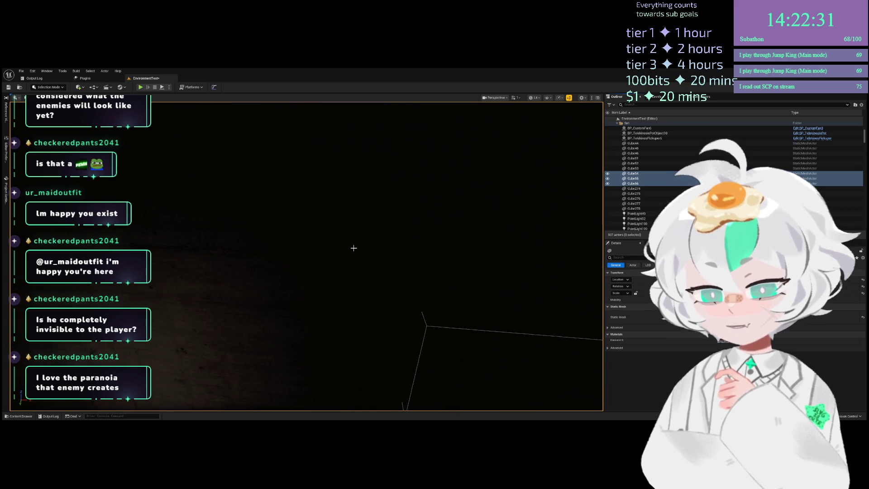
mouse_move(262, 284)
left_mouse_down()
mouse_move(235, 287)
mouse_move(304, 208)
mouse_move(213, 171)
mouse_move(326, 293)
left_mouse_up()
left_click(342, 249)
mouse_move(342, 249)
left_mouse_down()
mouse_move(355, 211)
mouse_move(248, 111)
mouse_move(308, 320)
mouse_move(336, 312)
left_mouse_up()
left_click_drag(278, 263, 278, 264)
left_click(279, 263, "ctrl")
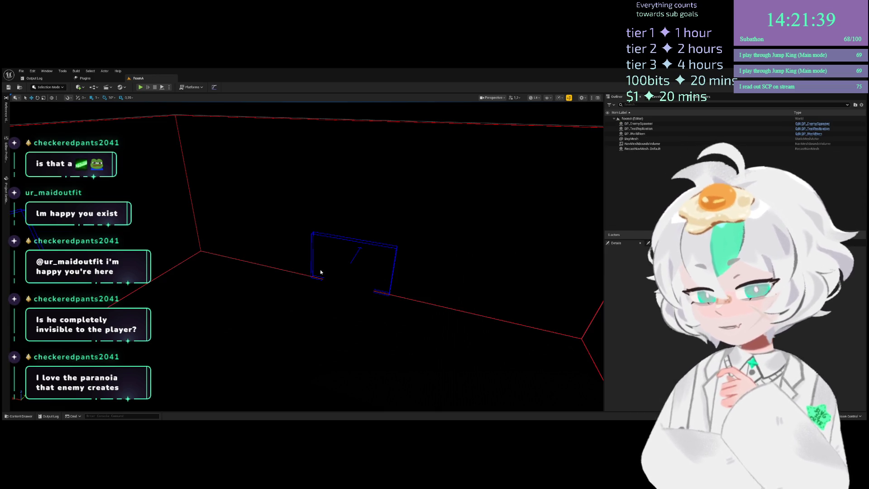
Switch RoomWideCorridor to unlit shading and select the checkered BspMesh floor
left_click_drag(321, 271, 316, 277)
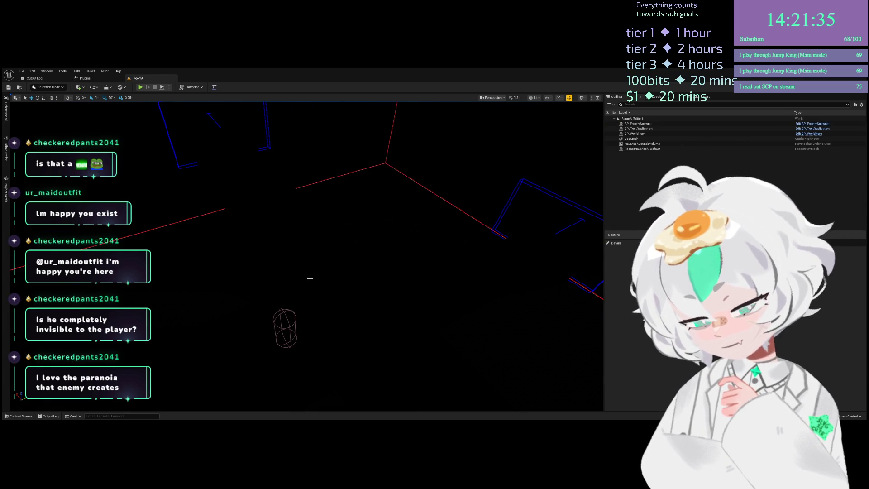
key("alt+3")
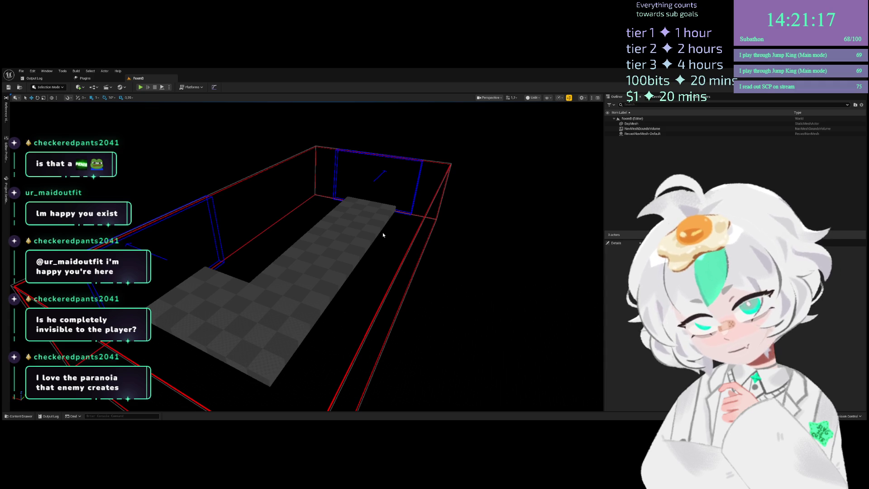
mouse_move(355, 161)
left_mouse_down()
mouse_move(289, 232)
mouse_move(353, 208)
left_mouse_up()
left_click(353, 217)
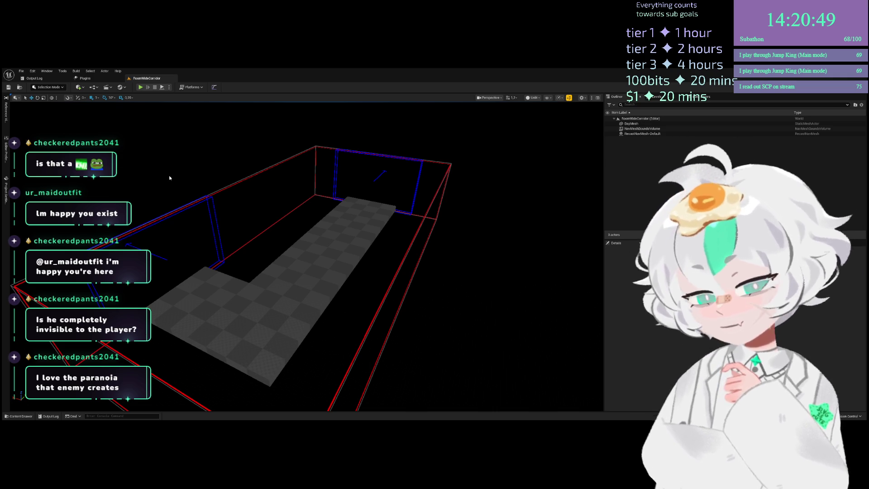
Remove the checkered BspMesh floor from RoomWideCorridor
scroll(329, 154, "up", 5)
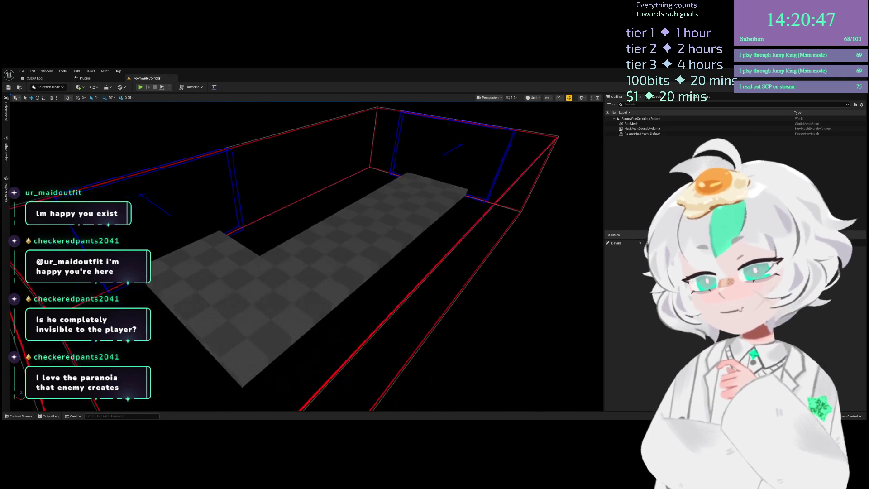
left_click(339, 226)
scroll(339, 225, "down", 5)
key("ctrl+z")
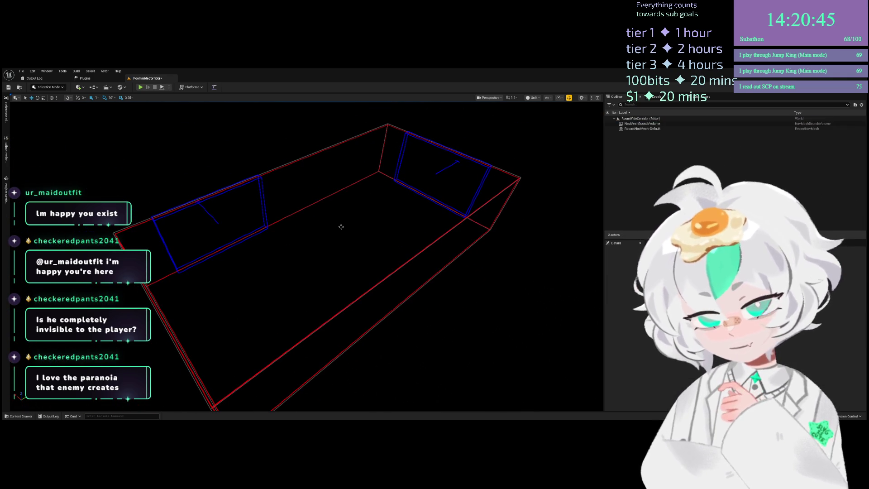
Frame the pasted corridor walls and drop one Brutalist wall from the selection
scroll(359, 229, "down", 10)
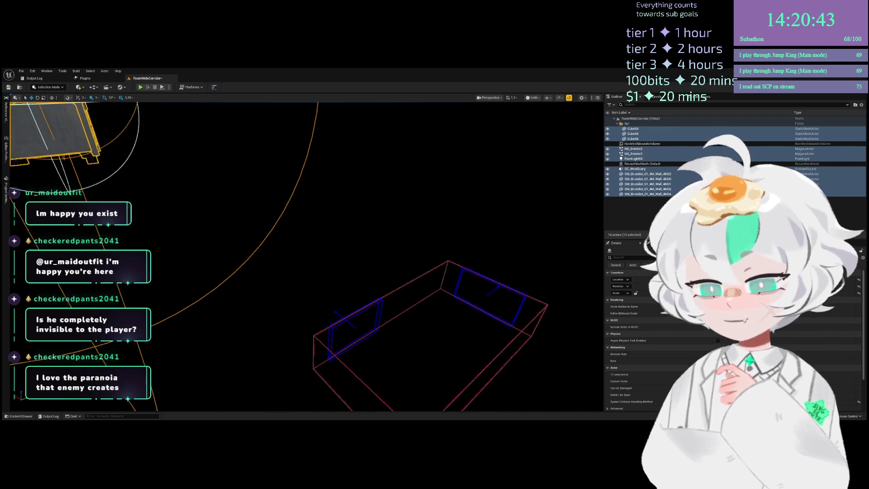
key("f")
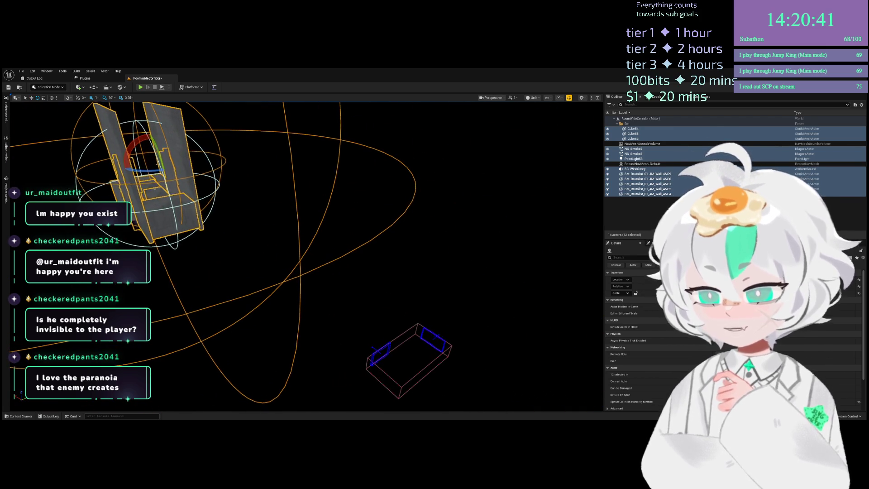
key("f")
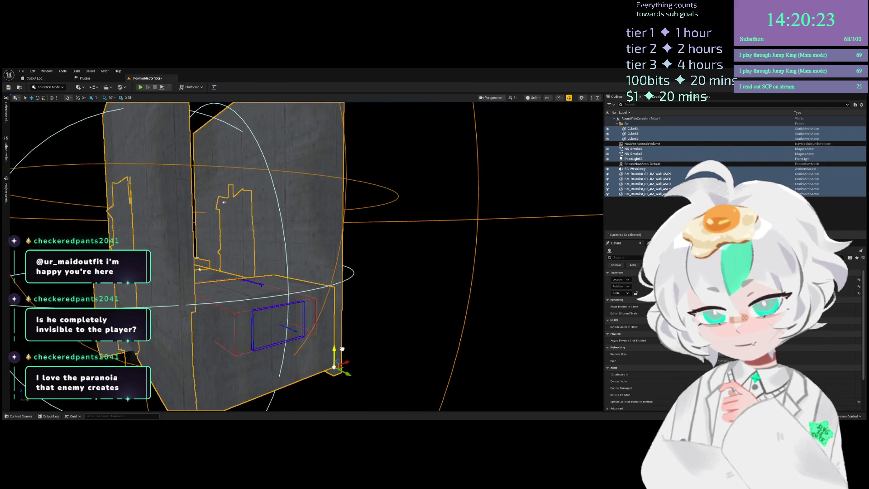
scroll(345, 347, "up", 10)
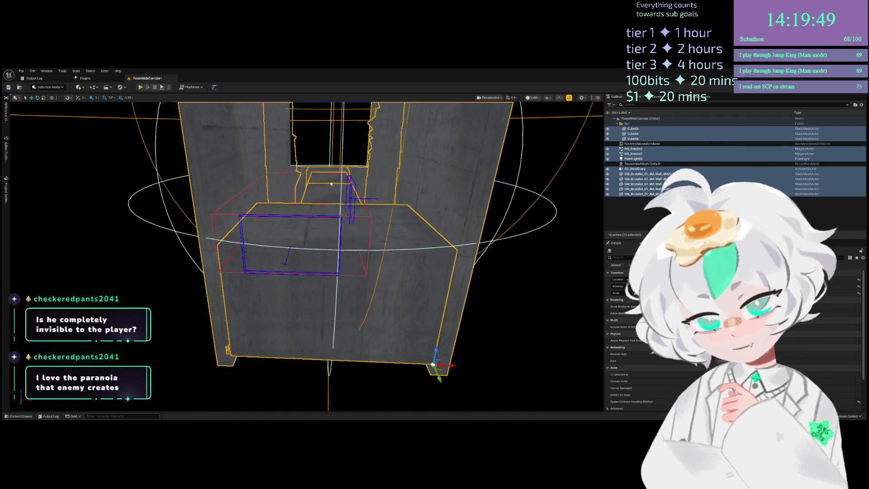
left_click(350, 240, "ctrl")
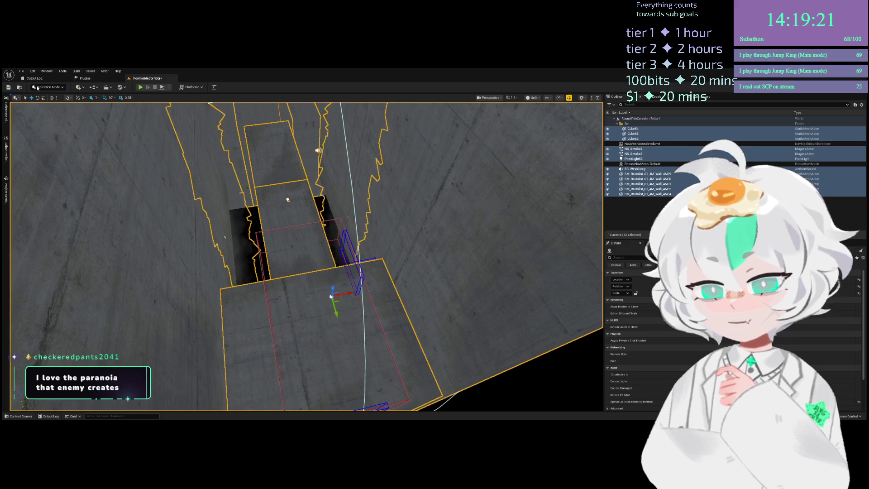
Enter Dungeon Room Mode with Shift+9, select the NavMeshBoundsVolume and inspect the corridor walls
key("shift+9")
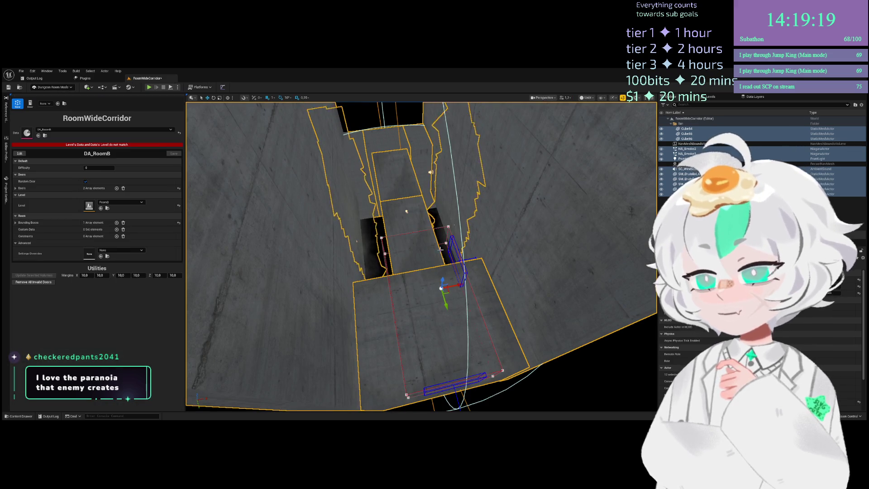
left_click(461, 252)
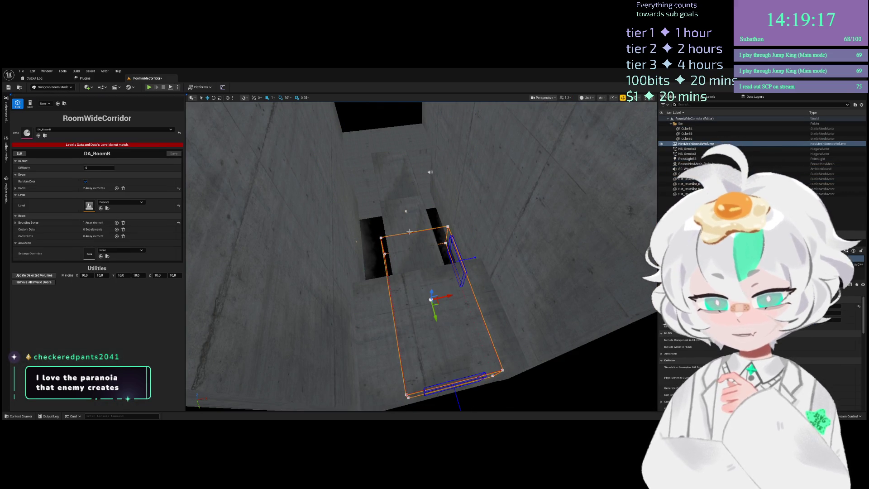
mouse_move(382, 237)
left_mouse_down()
mouse_move(452, 285)
mouse_move(488, 295)
mouse_move(446, 302)
left_mouse_up()
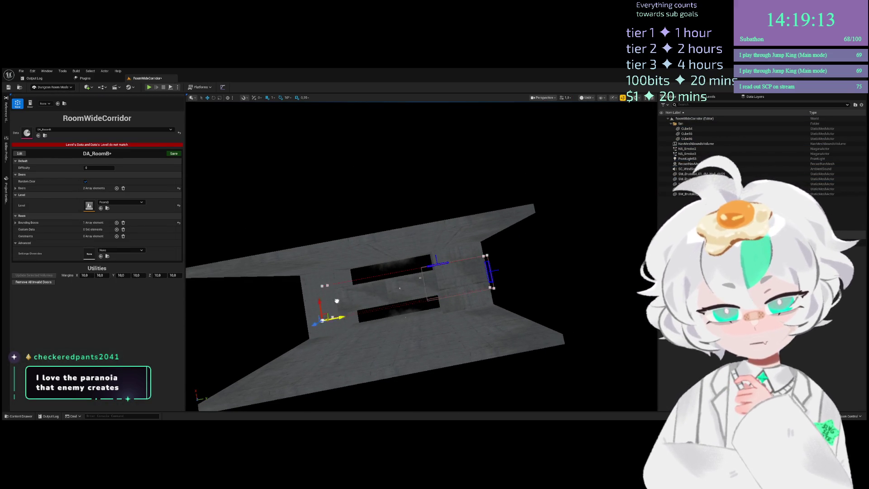
left_click_drag(324, 304, 475, 142)
left_click_drag(448, 301, 432, 299)
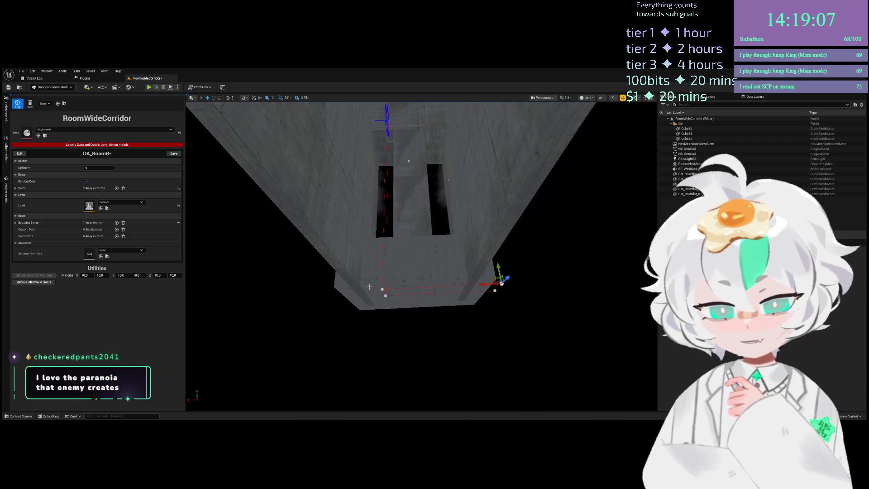
left_click_drag(431, 299, 428, 298)
left_click_drag(360, 311, 384, 333)
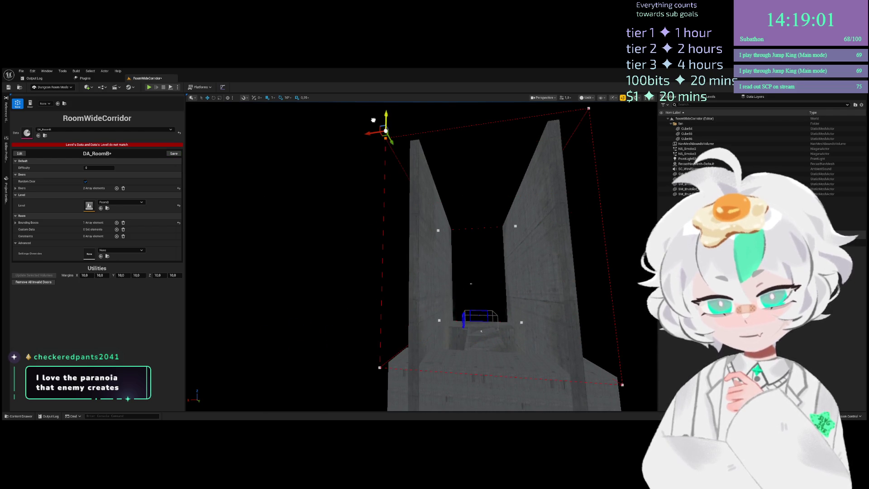
scroll(381, 368, "down", 5)
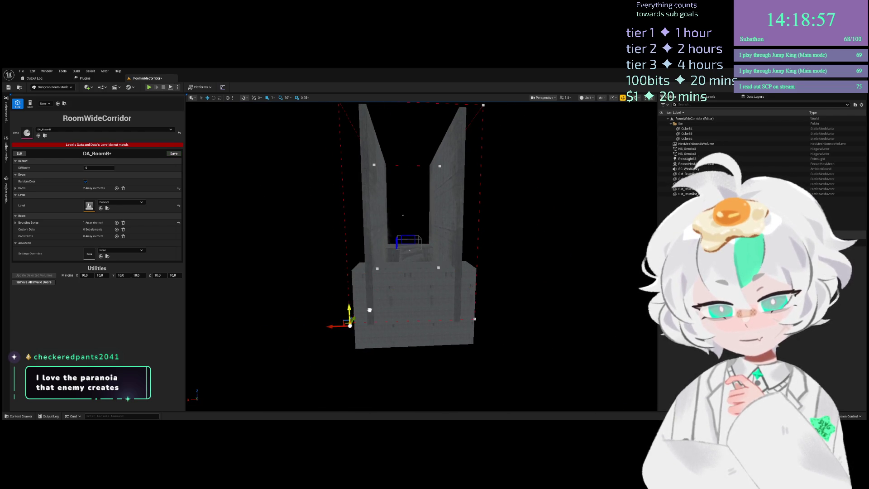
left_click_drag(375, 330, 319, 257)
left_click(319, 256)
left_click_drag(381, 263, 399, 265)
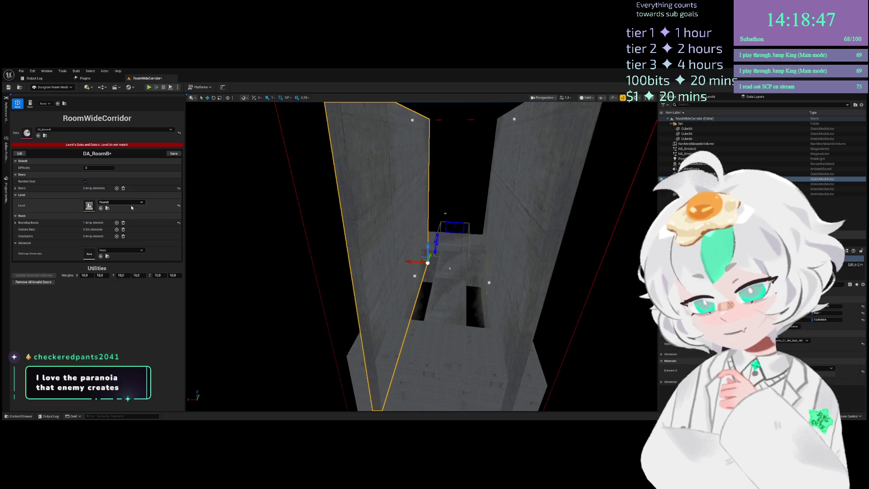
Expand Bounding Boxes Index[0] and both Doors; try door Index[1] facing South, then undo to East
left_click(16, 222)
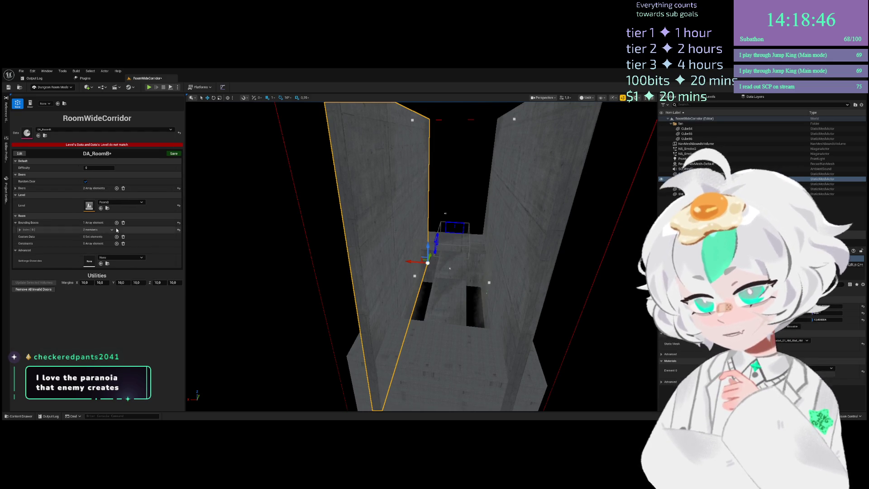
left_click(20, 229)
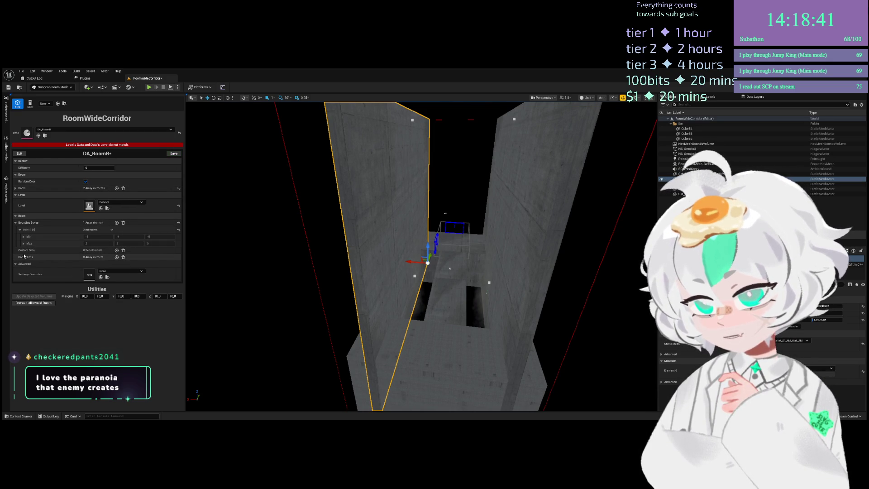
left_click(16, 188)
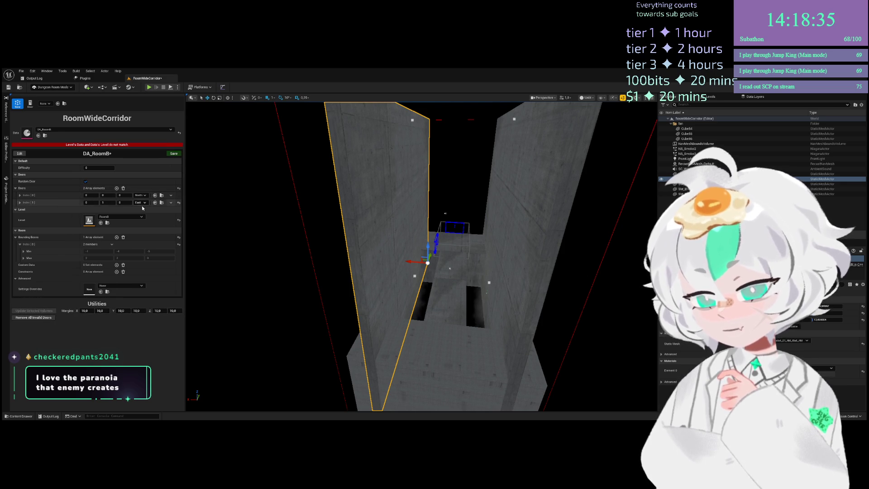
key("ctrl+z")
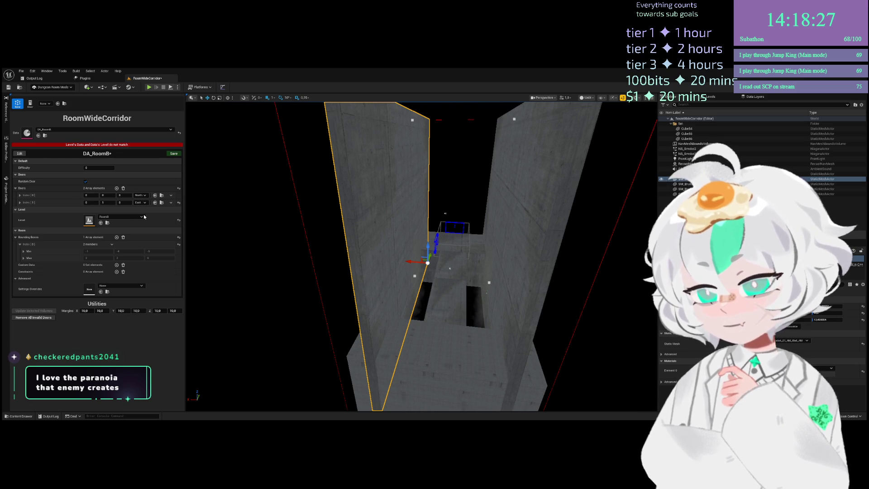
left_click(144, 217)
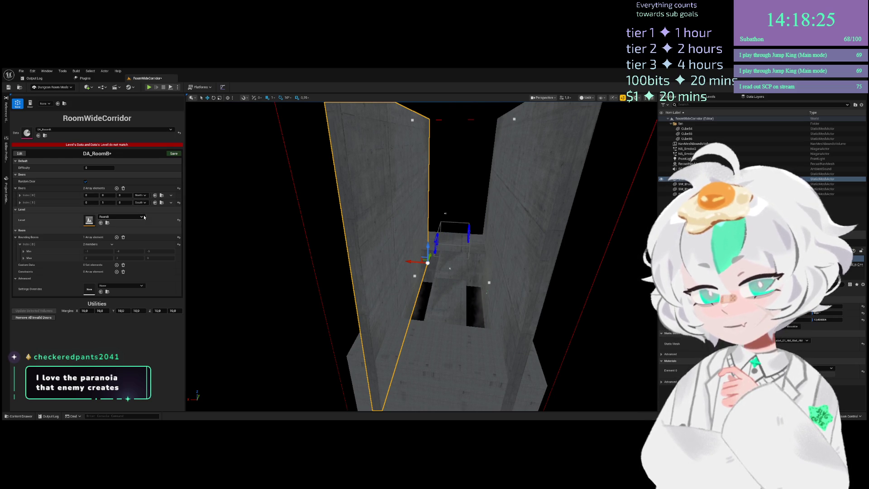
key("ctrl+z")
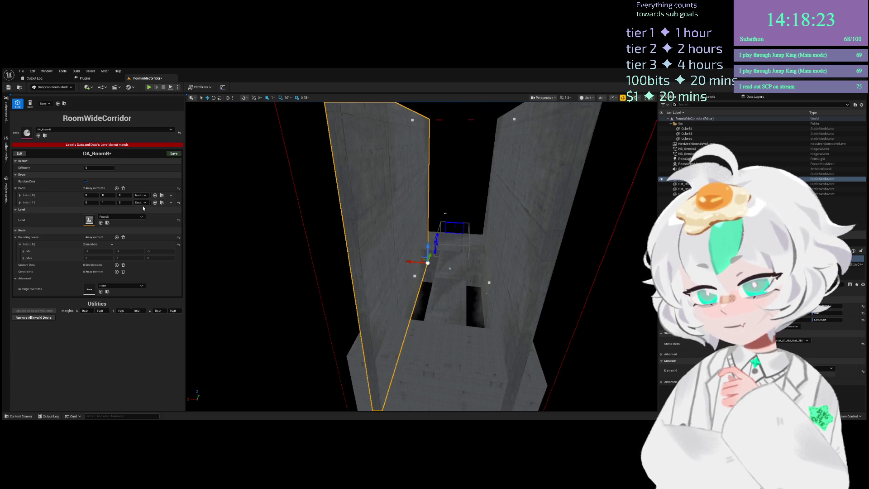
Orbit around the corridor and frame the selected wall
left_click_drag(313, 215, 328, 216)
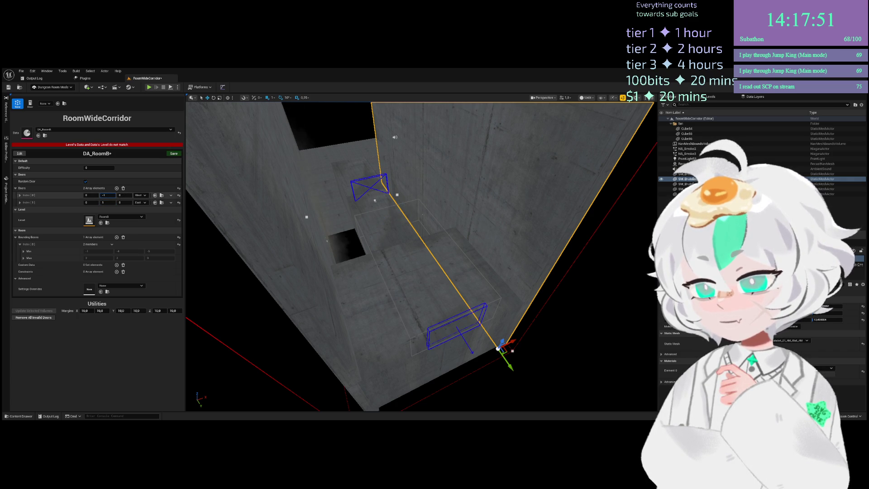
mouse_move(421, 253)
left_mouse_down()
mouse_move(390, 243)
mouse_move(405, 207)
left_mouse_up()
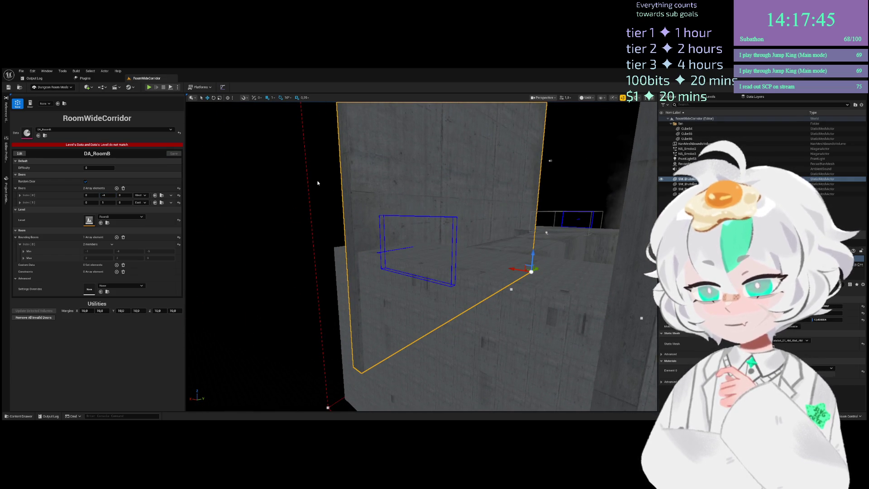
mouse_move(405, 213)
left_mouse_down()
mouse_move(406, 286)
mouse_move(405, 214)
left_mouse_up()
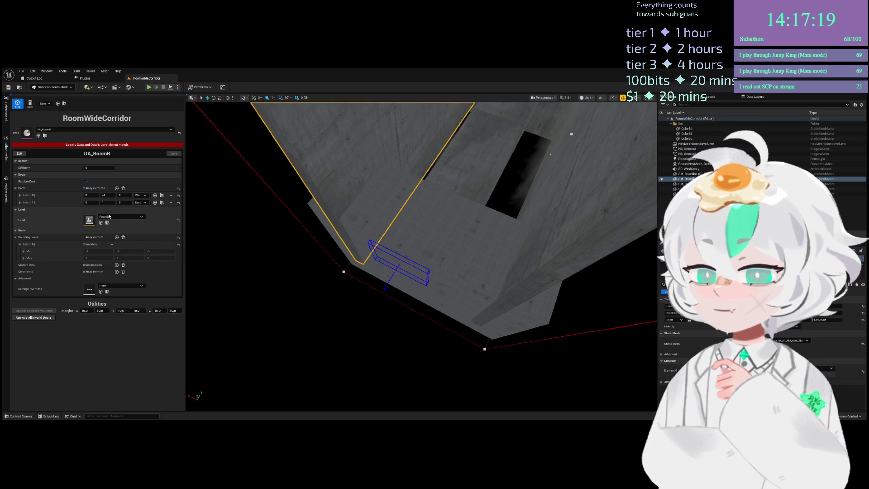
key("f")
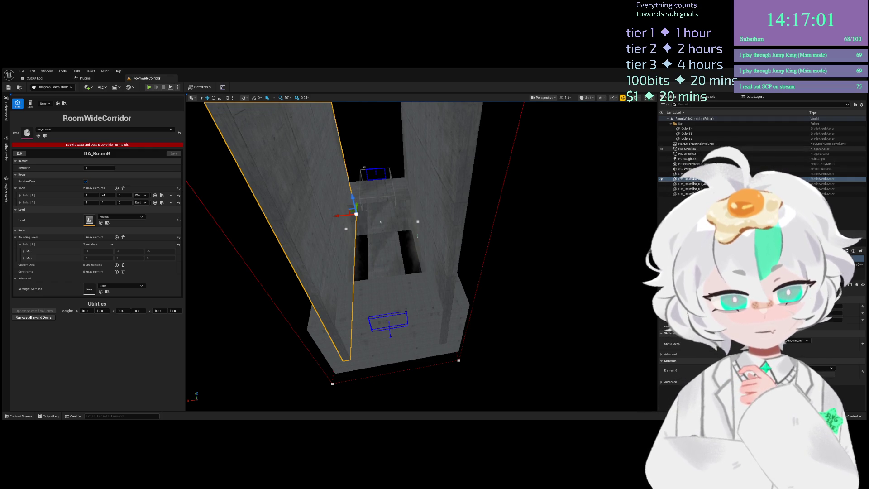
Select the cubes, wall meshes, smoke and light, excluding NavMeshBoundsVolume and RecastNavMesh
left_click(697, 149)
left_click(693, 194, "shift")
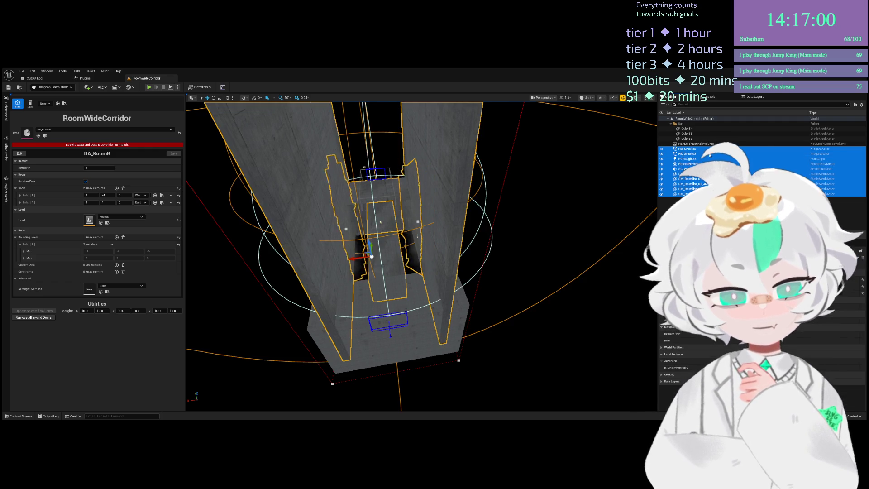
left_click(687, 128, "ctrl")
left_click(687, 138, "ctrl")
left_click(695, 144, "ctrl")
left_click(687, 134, "ctrl")
left_click(695, 144, "ctrl")
left_click(697, 164, "ctrl")
Rotate the selected corridor pieces together with the rotation gizmo
mouse_move(426, 278)
left_mouse_down()
mouse_move(407, 290)
mouse_move(393, 262)
mouse_move(424, 262)
left_mouse_up()
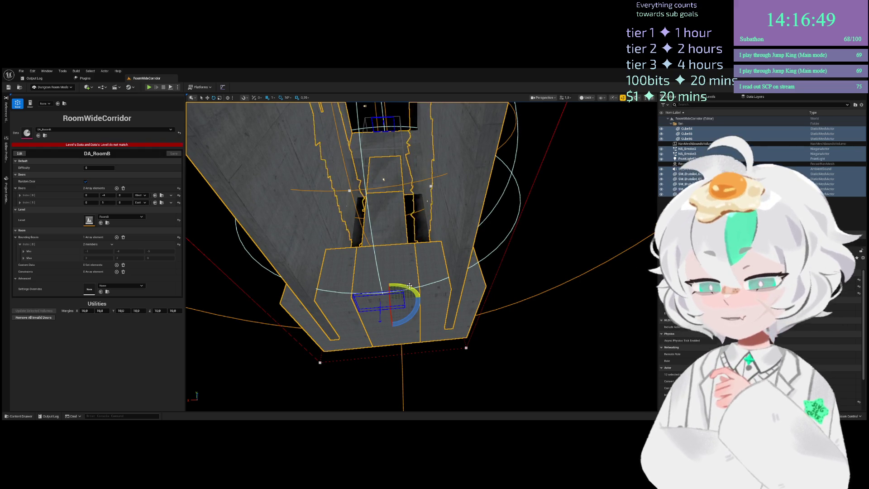
mouse_move(412, 314)
left_mouse_down()
mouse_move(365, 328)
mouse_move(374, 326)
left_mouse_up()
mouse_move(407, 271)
left_mouse_down()
mouse_move(442, 223)
mouse_move(557, 210)
mouse_move(510, 321)
left_mouse_up()
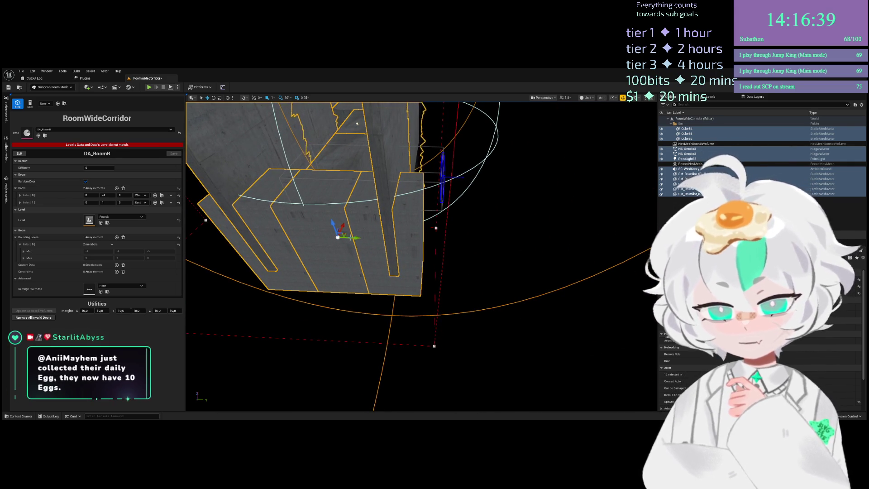
Select the two smoke effects and the point light in the Outliner
scroll(345, 234, "up", 5)
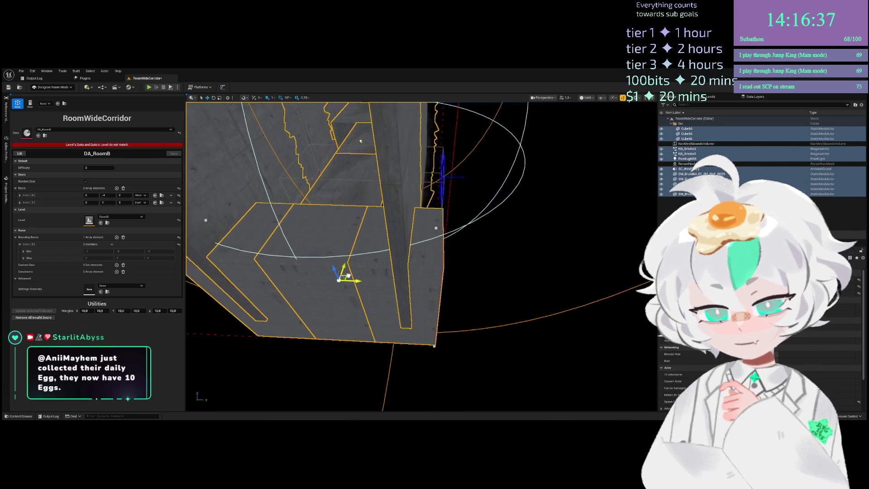
scroll(346, 275, "up", 1)
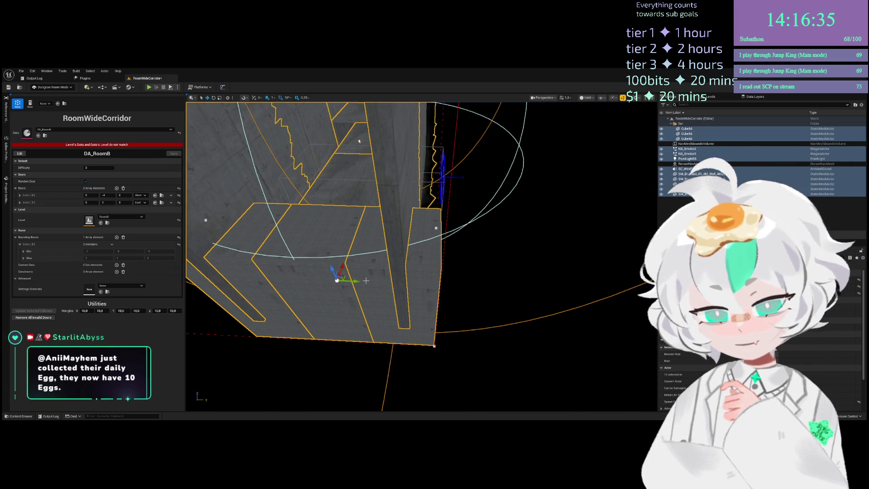
left_click_drag(699, 131, 686, 124)
left_click(686, 149)
left_click(687, 159, "shift")
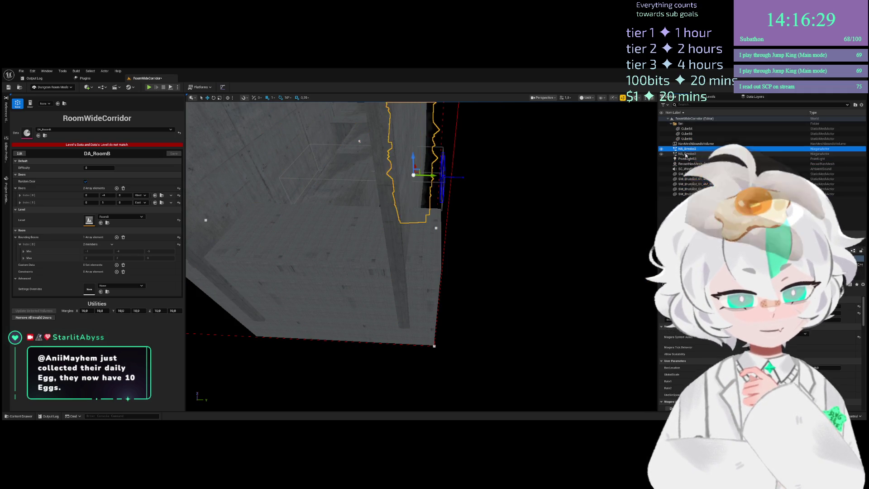
Move NS_Smoke2/3, PointLight5 and the five SM_ wall meshes into the cubes' folder, renamed Content
left_click(687, 174, "ctrl")
left_click(688, 194, "ctrl+shift")
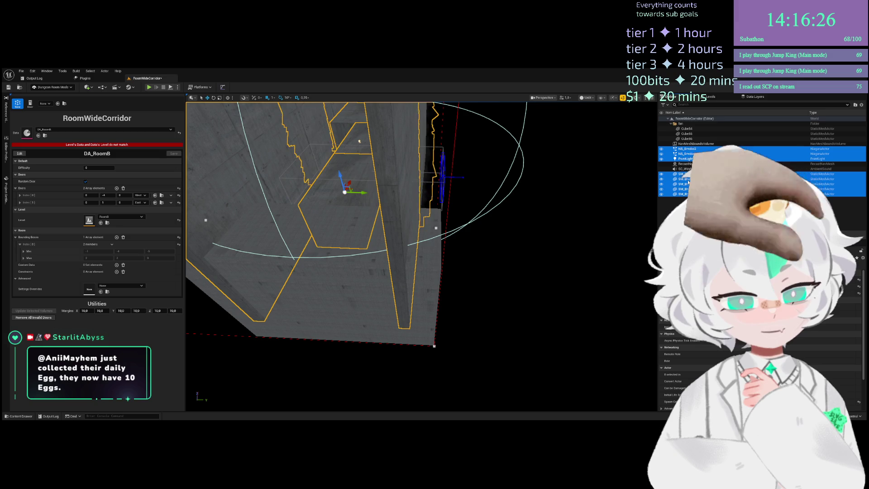
left_click_drag(688, 181, 688, 125)
left_click(687, 124)
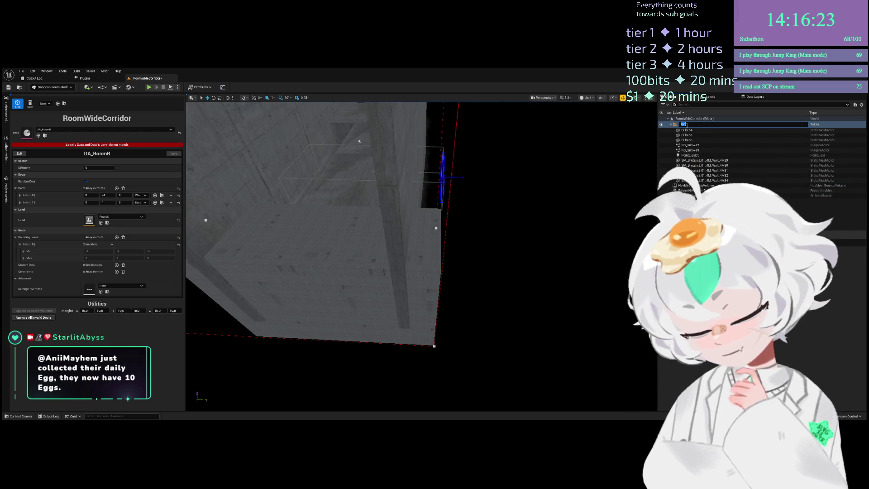
type("Conte")
key("Return")
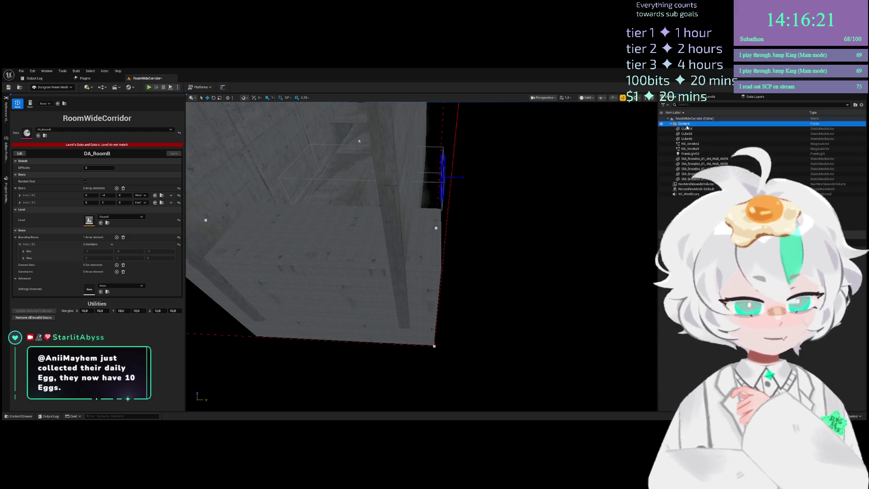
left_click_drag(402, 276, 388, 222)
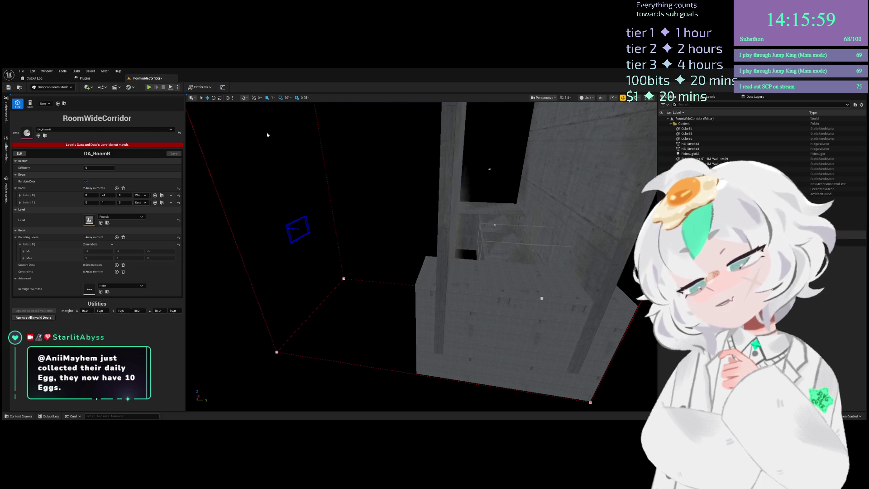
Select the Content folder, clear the selection, and set the room data's Level to RoomWideCorridor
left_click(684, 123)
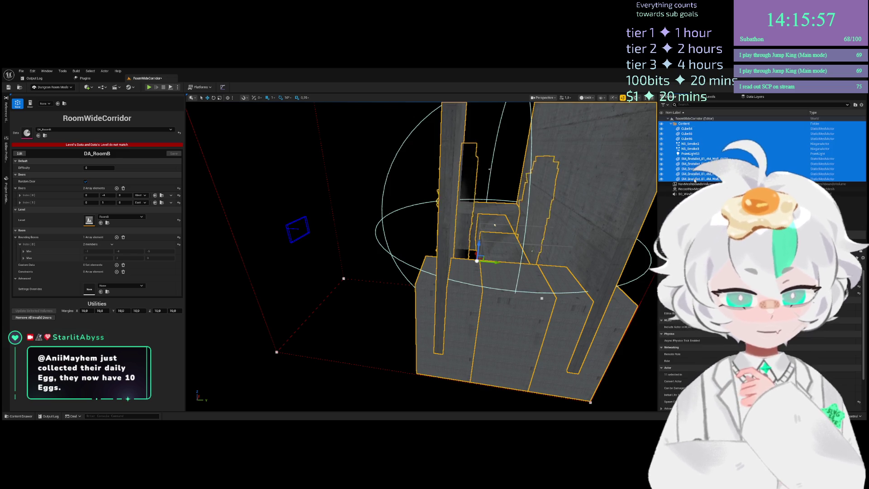
left_click(369, 264)
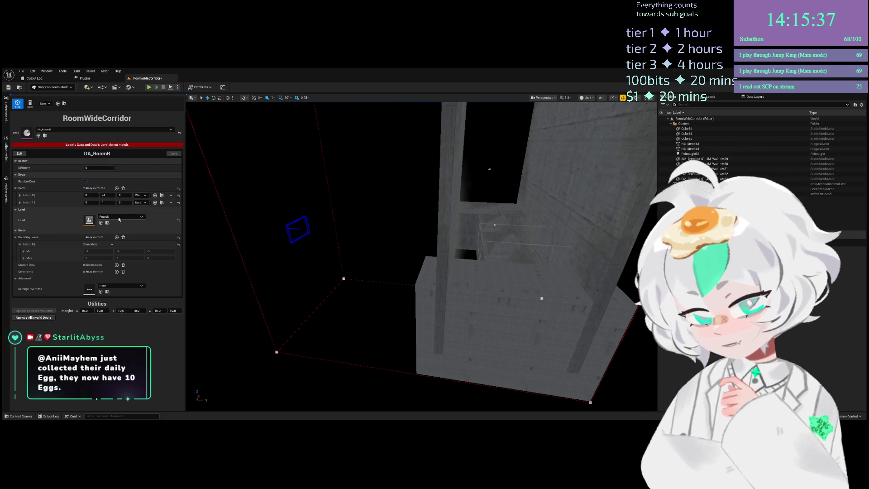
left_click(95, 144)
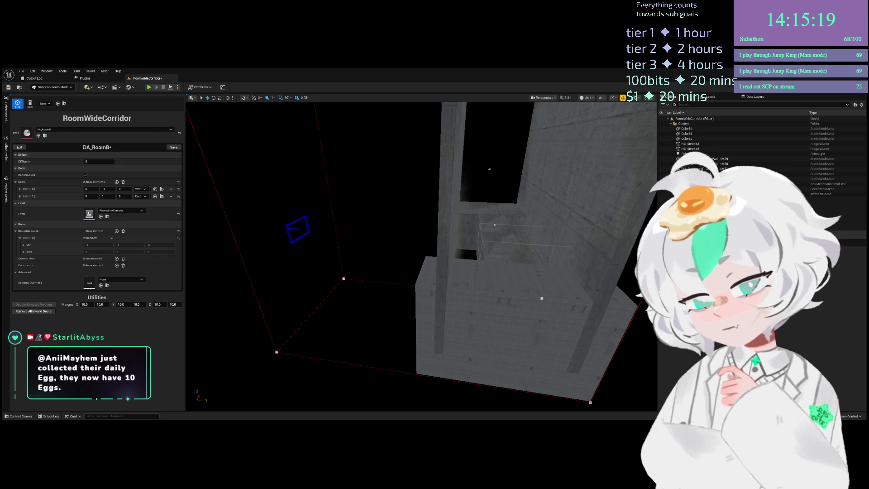
Assign DA_RoomWideCorridor as the room's data asset
left_click(42, 136)
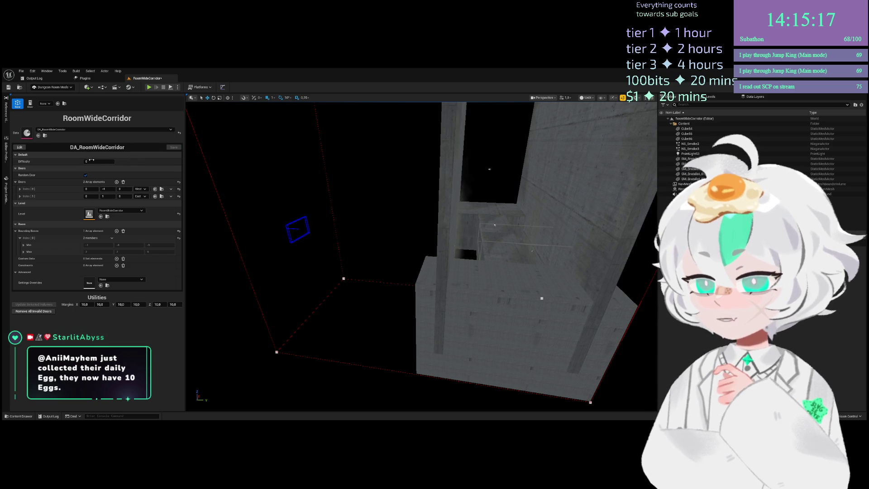
left_click_drag(318, 284, 327, 285)
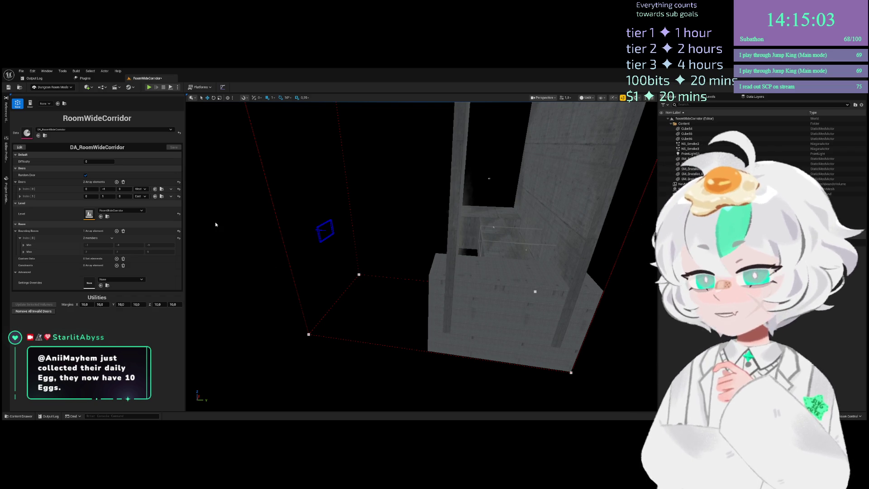
left_click_drag(491, 236, 466, 227)
Drag the bounding box's bottom-left corner along the corridor on the Y axis
left_click(331, 325)
left_click_drag(356, 335, 448, 360)
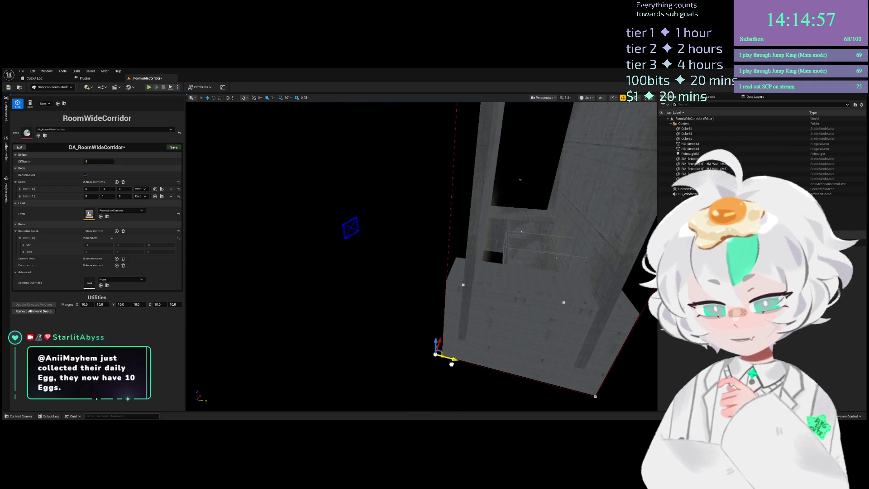
scroll(339, 305, "down", 5)
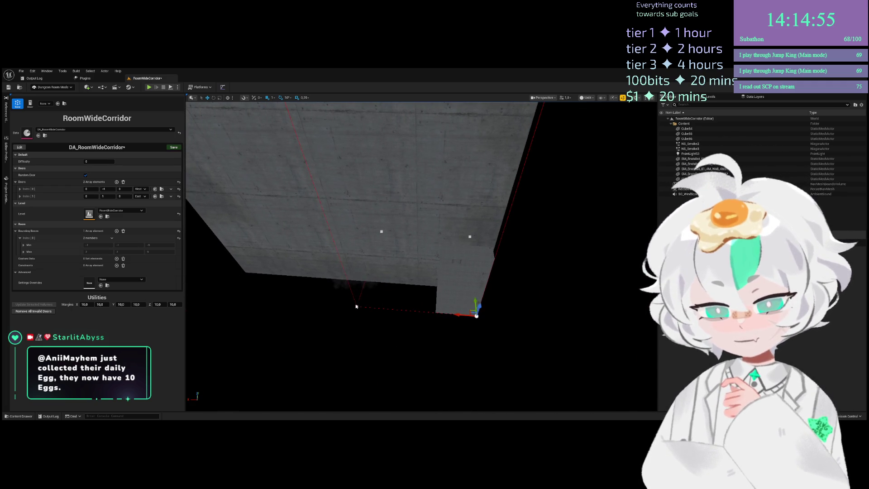
mouse_move(339, 304)
left_mouse_down()
mouse_move(349, 353)
mouse_move(350, 334)
left_mouse_up()
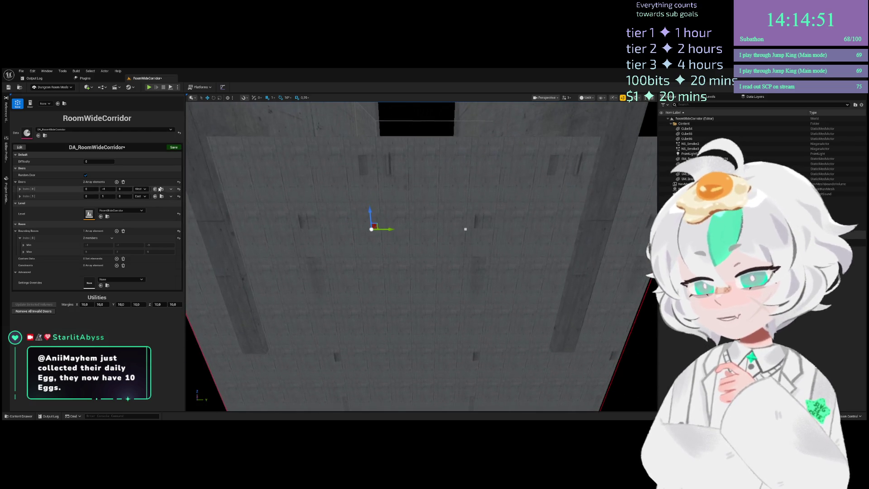
Set the first door to face North and the second door to face South
left_click(145, 191)
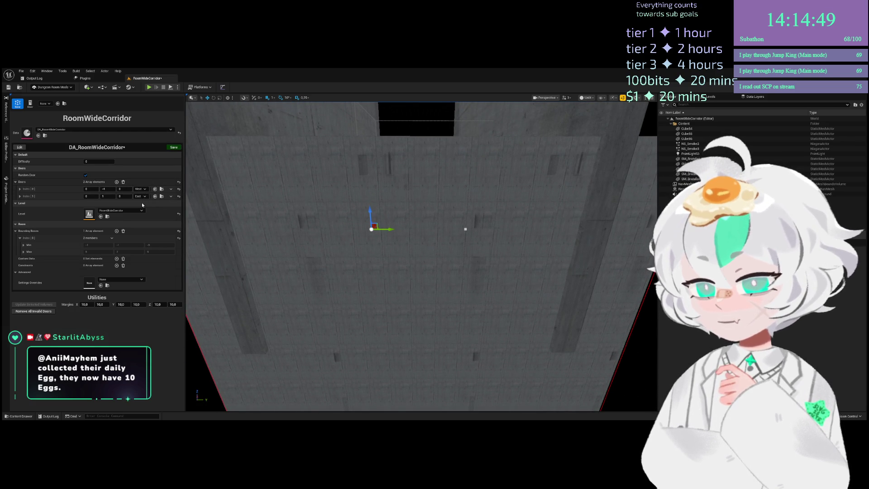
left_click(142, 203)
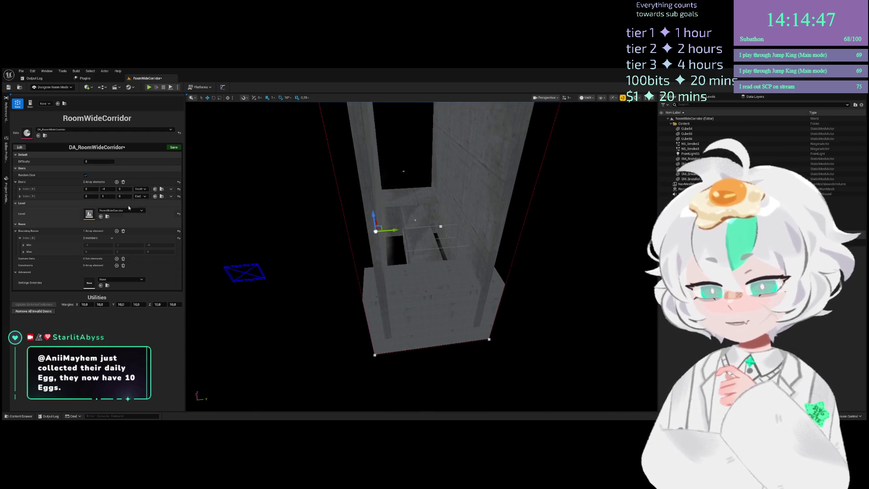
left_click(144, 190)
left_click(144, 196)
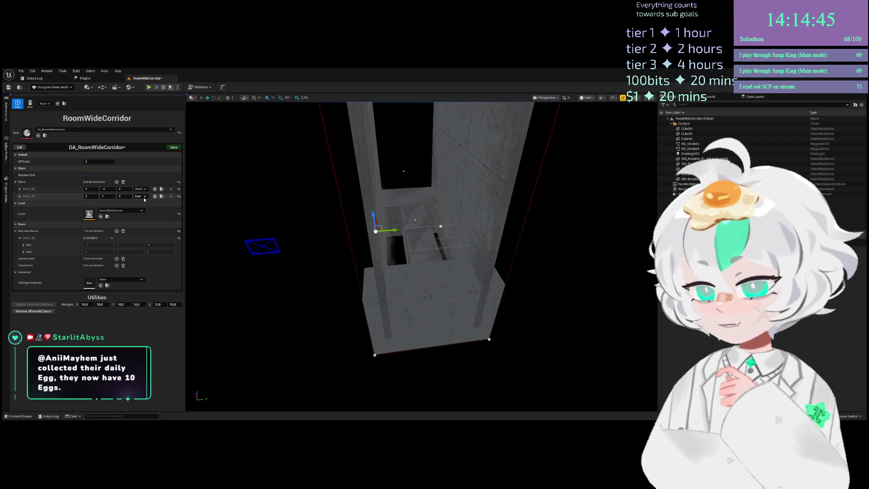
left_click(143, 198)
left_click(159, 216)
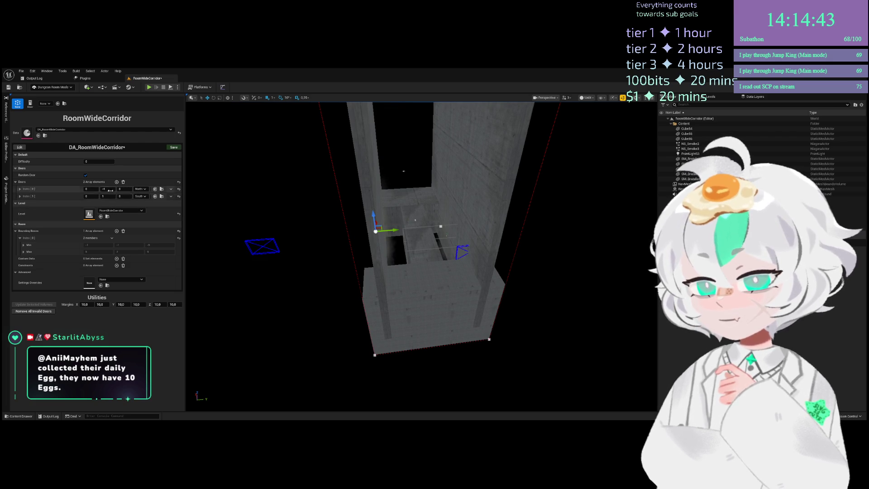
Set the second door's middle offset to 0 and save the room data asset
left_click_drag(109, 195, 71, 191)
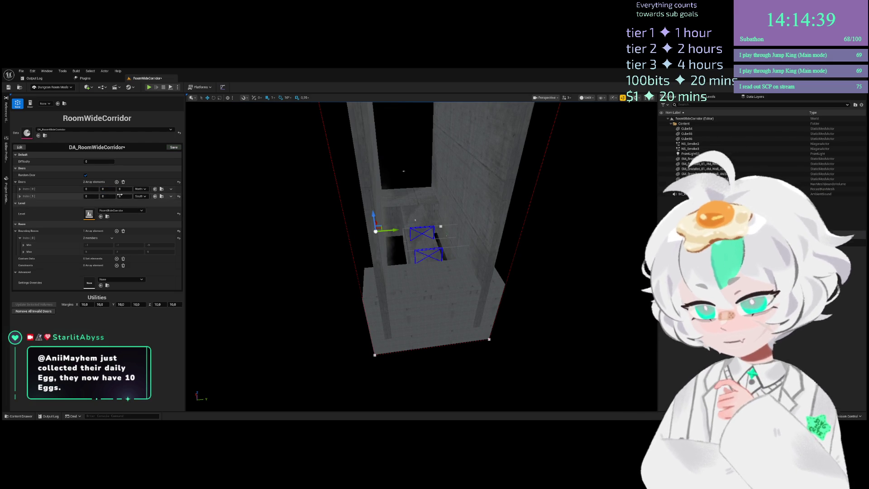
scroll(421, 254, "up", 5)
scroll(421, 254, "down", 5)
left_click(172, 147)
Change the second door's first offset to -1
left_click_drag(485, 200, 426, 213)
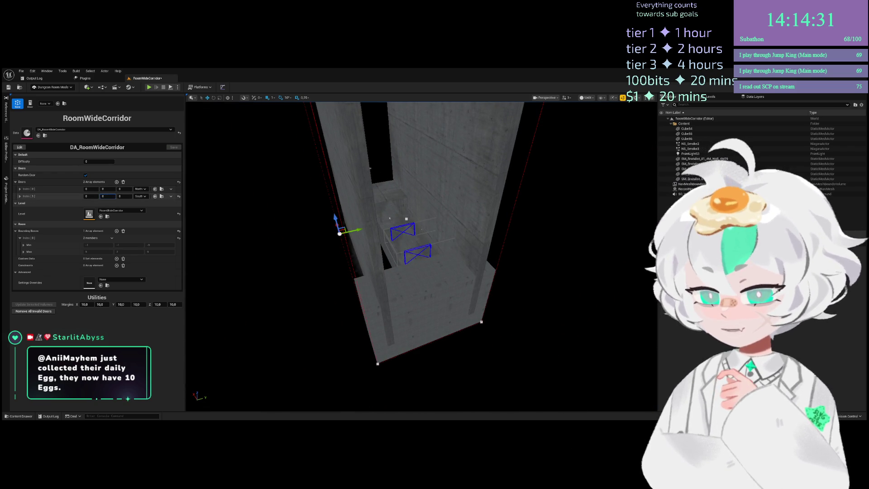
type("1")
key("Tab")
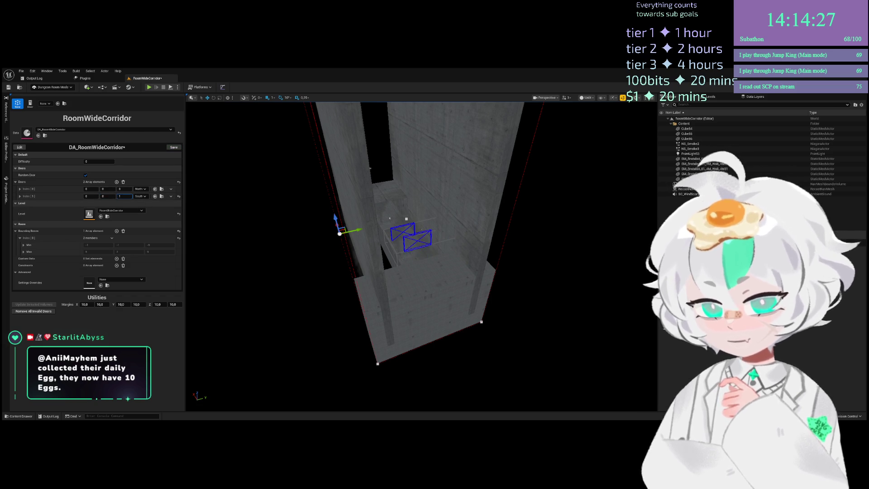
left_click(91, 196)
type("1")
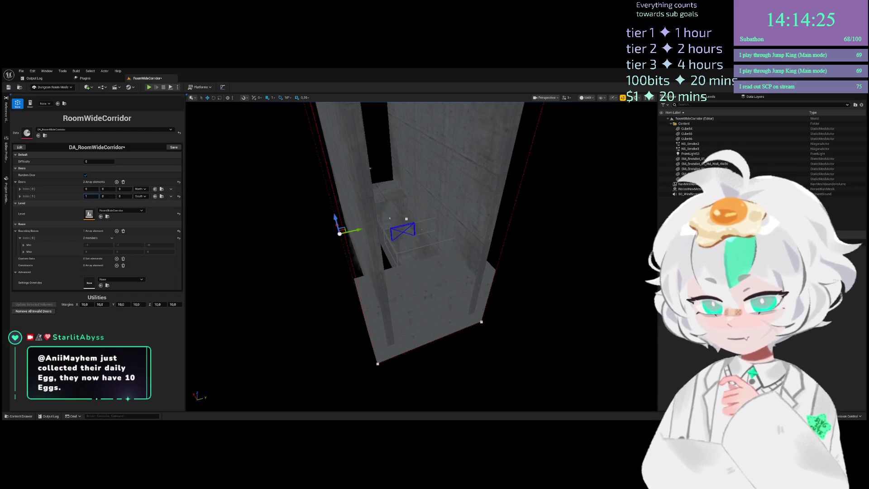
key("BackSpace")
type("0")
key("BackSpace")
type("-1")
key("Return")
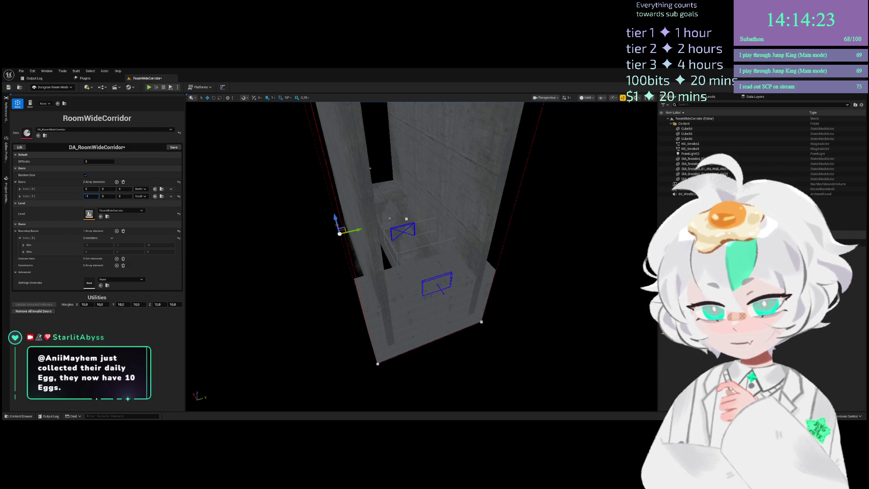
Set the first door's first offset to 4 and save the asset
left_click(94, 188)
type("1")
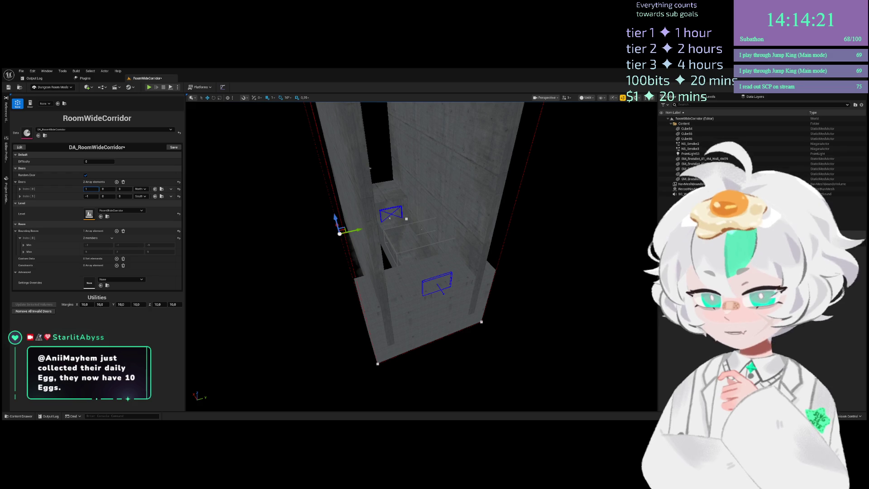
key("BackSpace")
type("4")
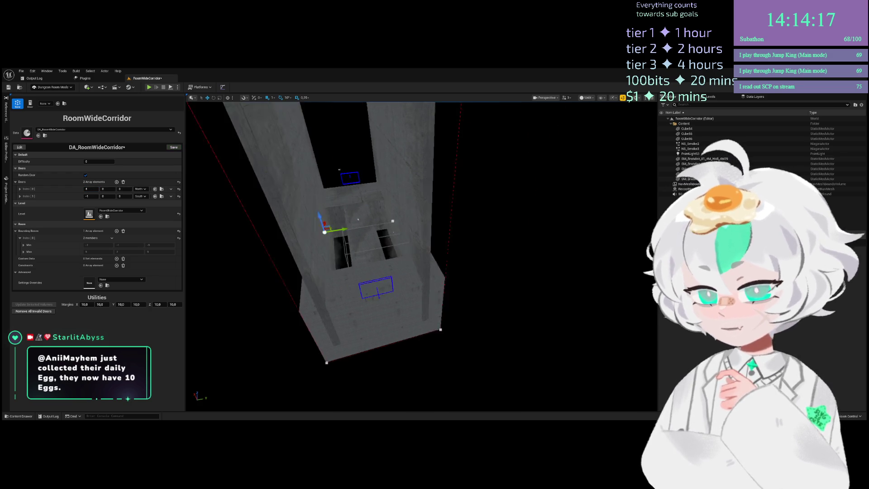
key("ctrl+s")
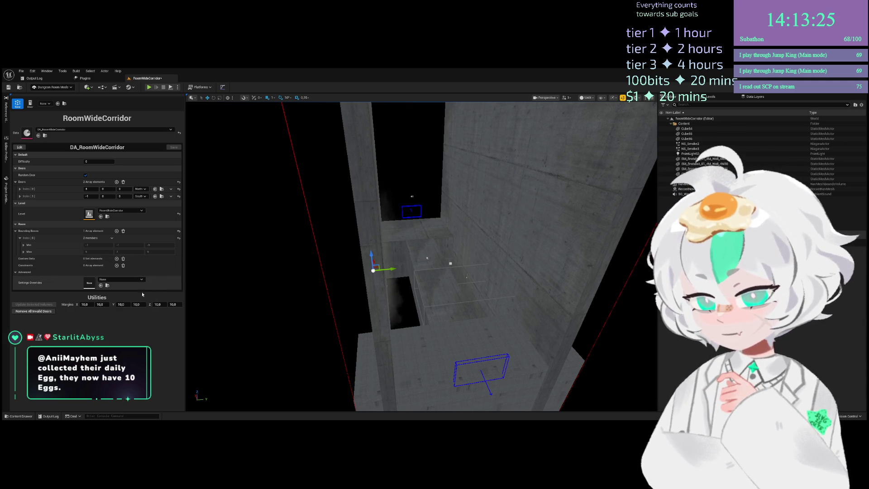
Run Remove All Invalid Doors on DA_RoomWideCorridor, then save the asset
left_click(34, 311)
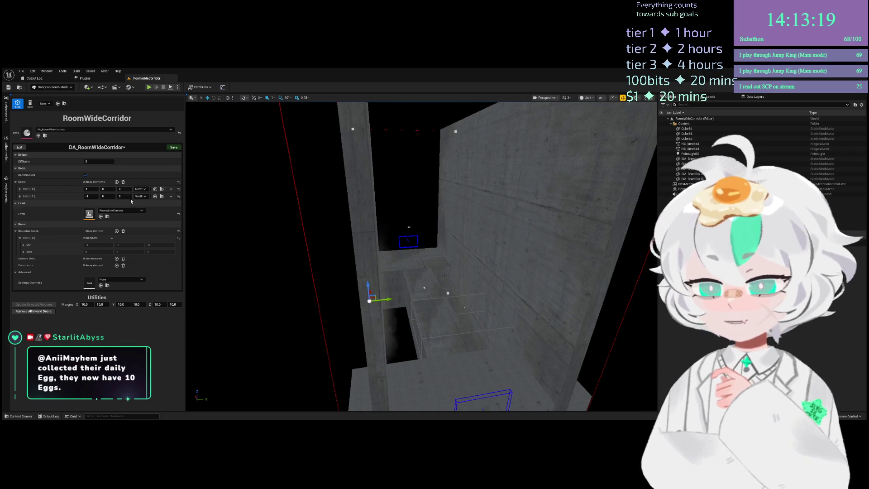
left_click(174, 147)
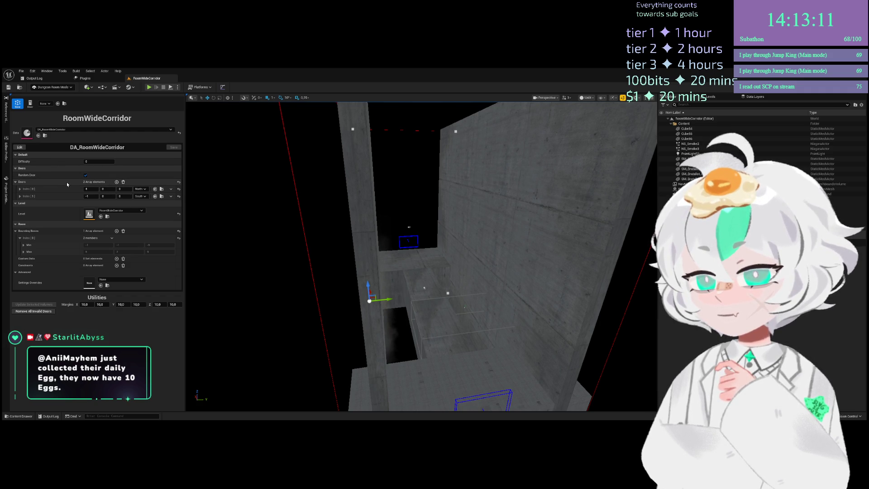
left_click_drag(214, 206, 289, 182)
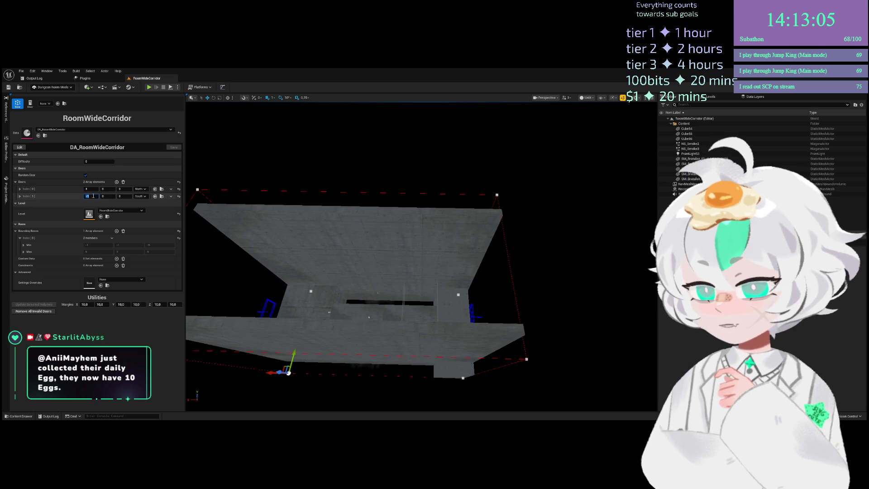
Reset the second door's first offset to 0 and set the first door's offset to 8
left_click_drag(87, 196, 90, 196)
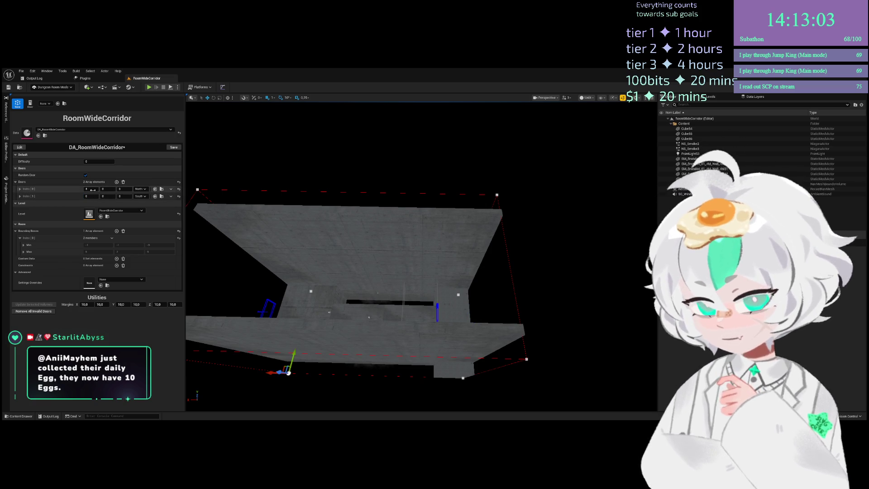
type("8")
mouse_move(317, 254)
left_mouse_down()
mouse_move(399, 311)
mouse_move(434, 317)
mouse_move(380, 322)
mouse_move(408, 317)
mouse_move(381, 317)
mouse_move(399, 317)
left_mouse_up()
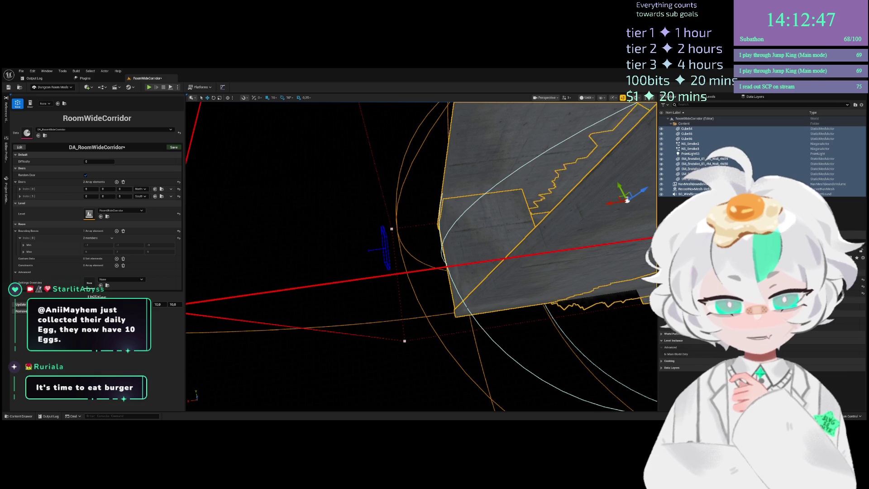
Shift the selected stair pieces left, then select the NavMeshBounds volume
mouse_move(627, 200)
left_mouse_down()
mouse_move(476, 283)
mouse_move(426, 262)
mouse_move(411, 221)
mouse_move(394, 217)
left_mouse_up()
mouse_move(417, 252)
left_mouse_down()
mouse_move(432, 340)
mouse_move(440, 340)
mouse_move(413, 333)
mouse_move(404, 317)
left_mouse_up()
left_click_drag(390, 283, 390, 284)
left_click_drag(345, 370, 326, 360)
mouse_move(471, 272)
left_mouse_down()
mouse_move(475, 261)
mouse_move(435, 282)
mouse_move(457, 285)
mouse_move(389, 196)
mouse_move(409, 201)
mouse_move(388, 209)
mouse_move(413, 268)
left_mouse_up()
left_click(475, 261)
Save the DA_RoomWideCorridor room data asset
scroll(414, 268, "down", 5)
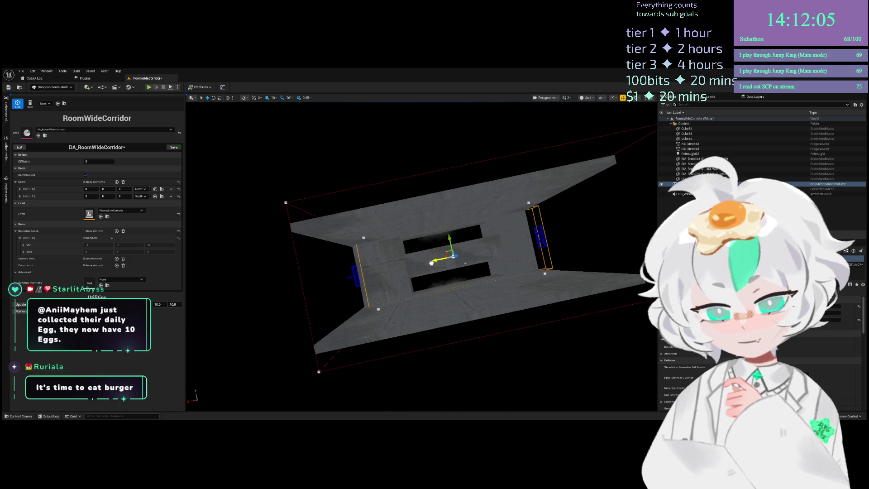
scroll(440, 261, "up", 10)
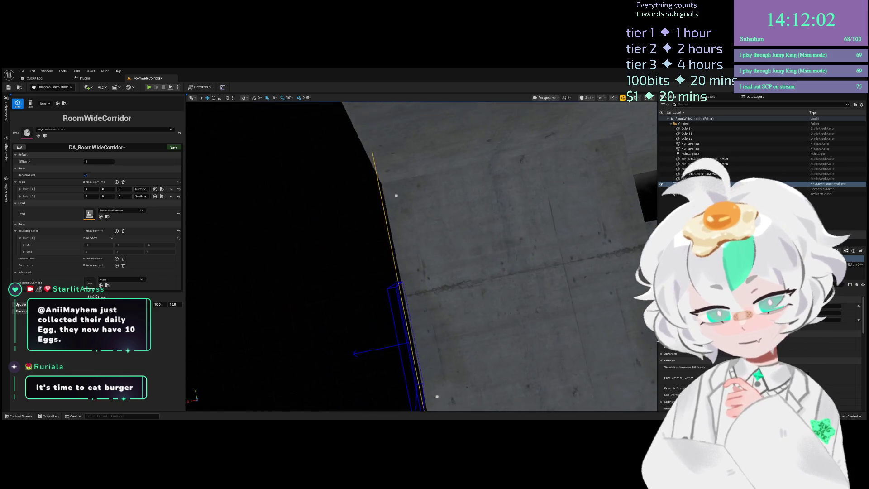
scroll(248, 207, "down", 10)
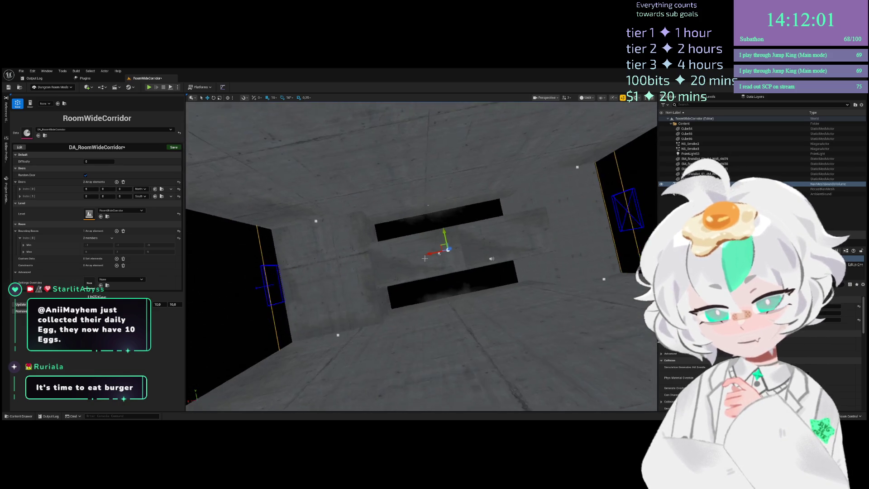
left_click(171, 148)
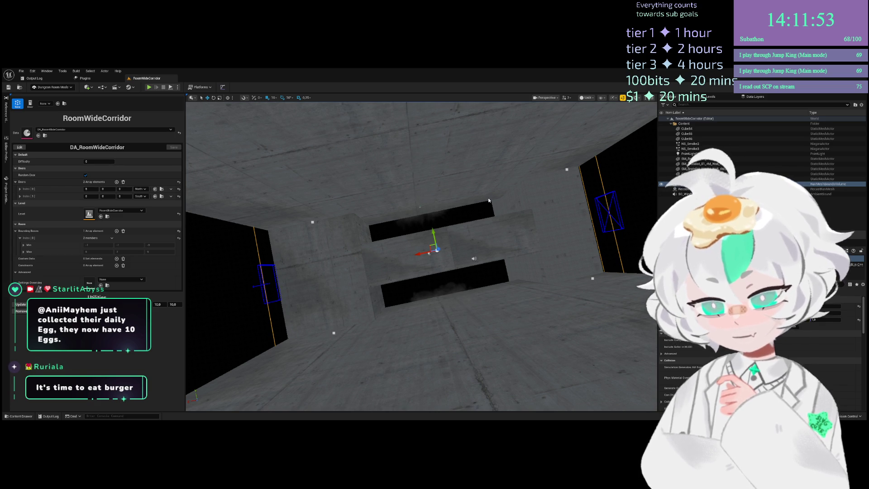
mouse_move(498, 206)
left_mouse_down()
mouse_move(443, 253)
mouse_move(466, 236)
mouse_move(427, 229)
mouse_move(396, 241)
mouse_move(430, 237)
mouse_move(405, 235)
left_mouse_up()
left_click(173, 147)
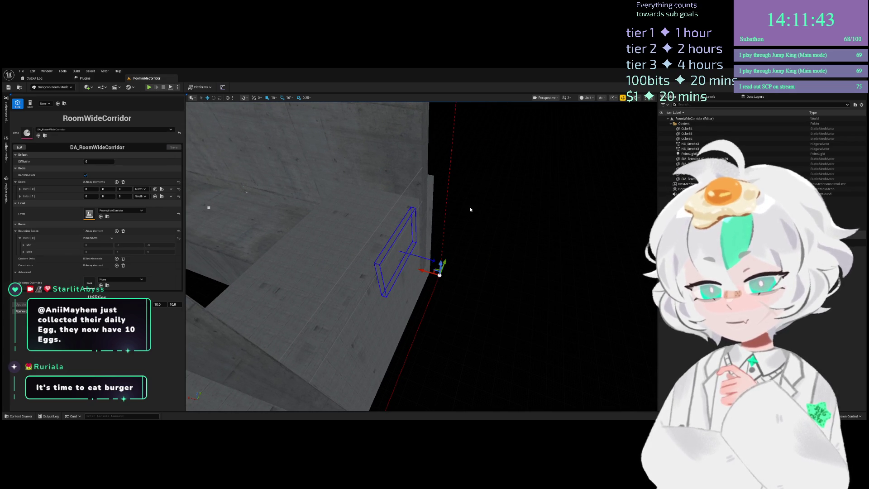
Frame floor piece Cube55 and adjust the bottom edge of the room's bounding box
left_click_drag(483, 199, 426, 248)
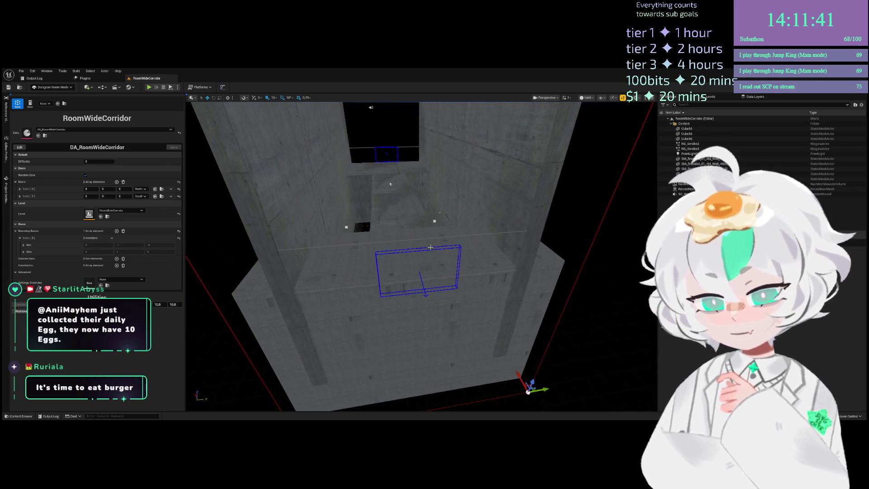
left_click(427, 248)
key("f")
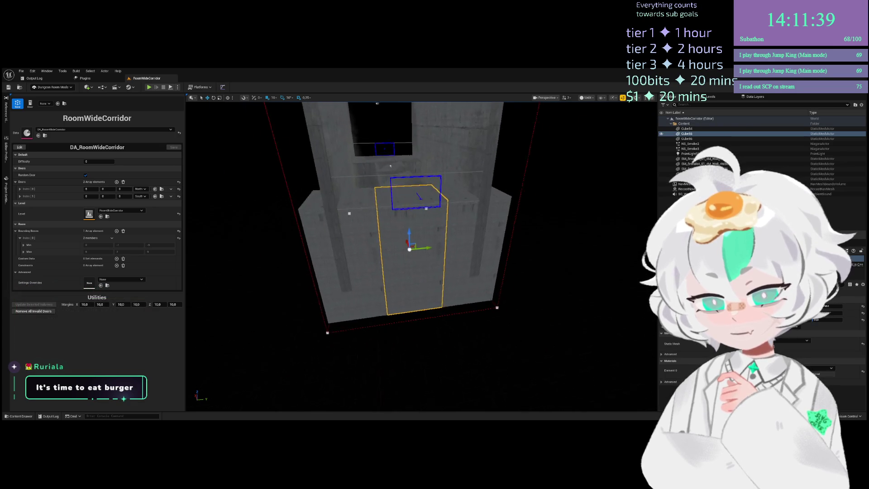
mouse_move(398, 317)
left_mouse_down()
mouse_move(389, 355)
mouse_move(391, 260)
left_mouse_up()
left_click(396, 380)
left_click(172, 148)
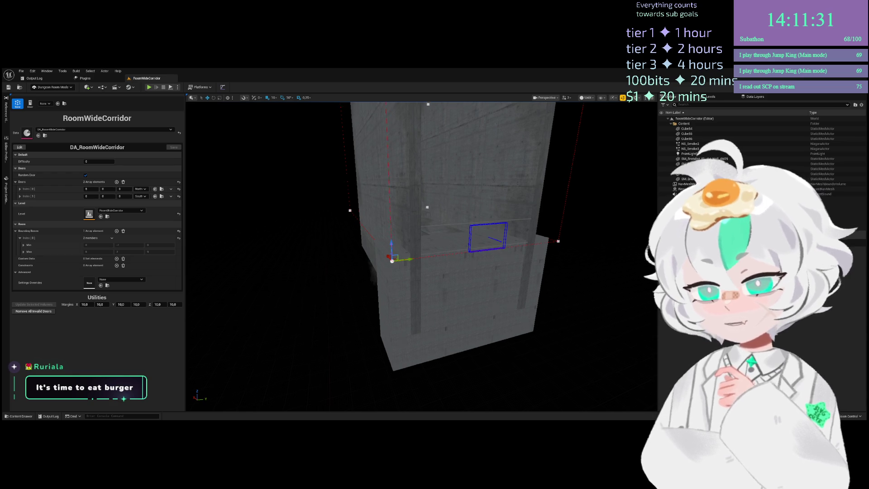
mouse_move(392, 250)
left_mouse_down()
mouse_move(393, 377)
mouse_move(393, 314)
left_mouse_up()
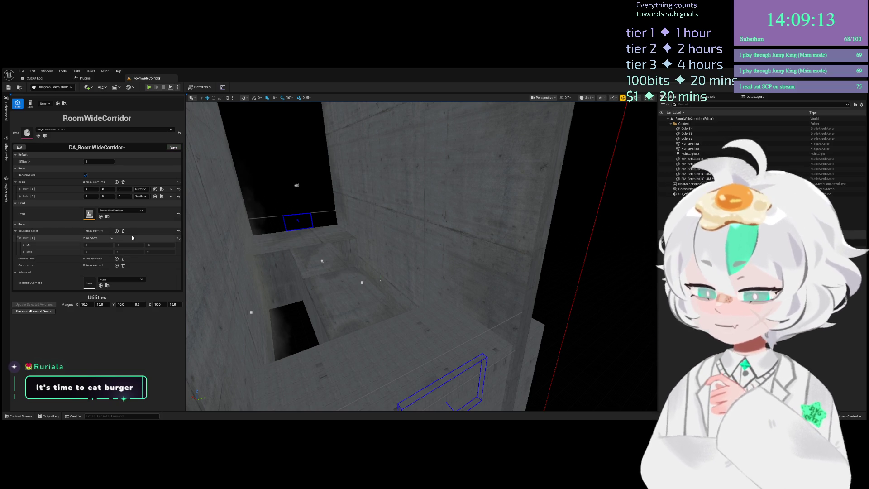
Rotate the view across the corridor to inspect the lowered bounding box
mouse_move(281, 312)
left_mouse_down()
mouse_move(289, 312)
mouse_move(291, 147)
left_mouse_up()
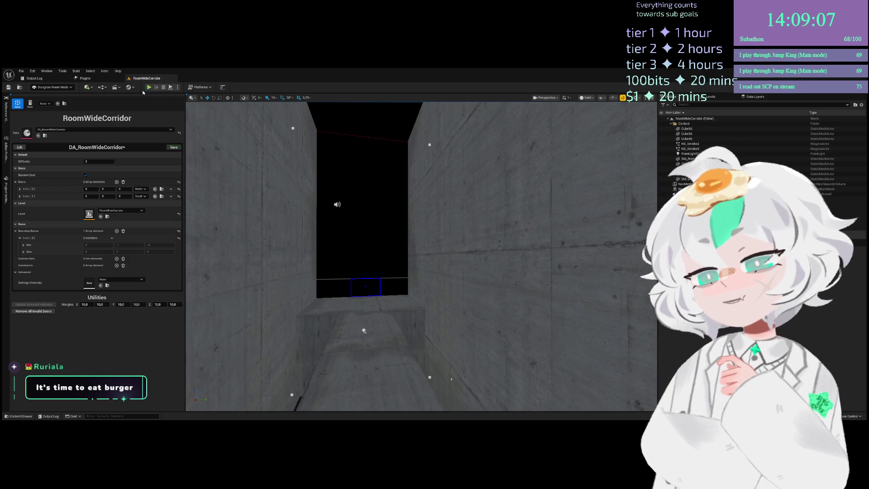
left_click(149, 87)
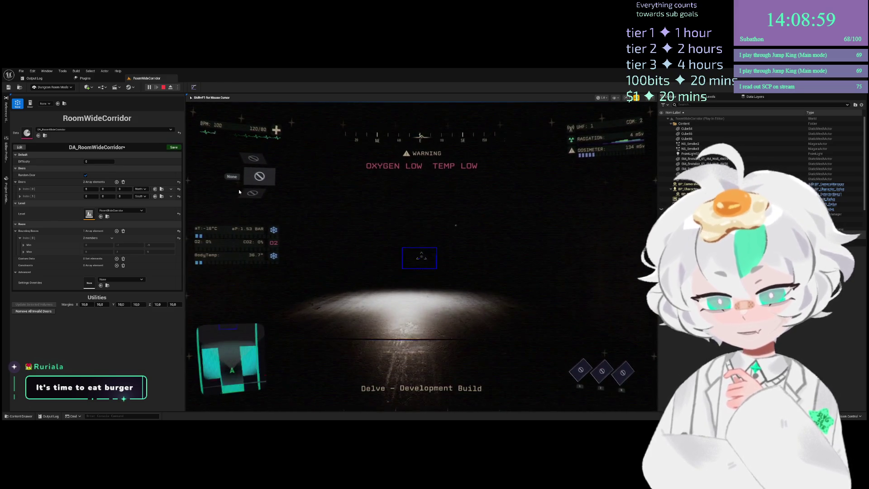
key("Escape")
left_click_drag(392, 229, 392, 230)
Delete the three placeholder gap cubes Cube54–56
left_click(434, 276)
left_click(244, 272)
left_click_drag(220, 309, 221, 313)
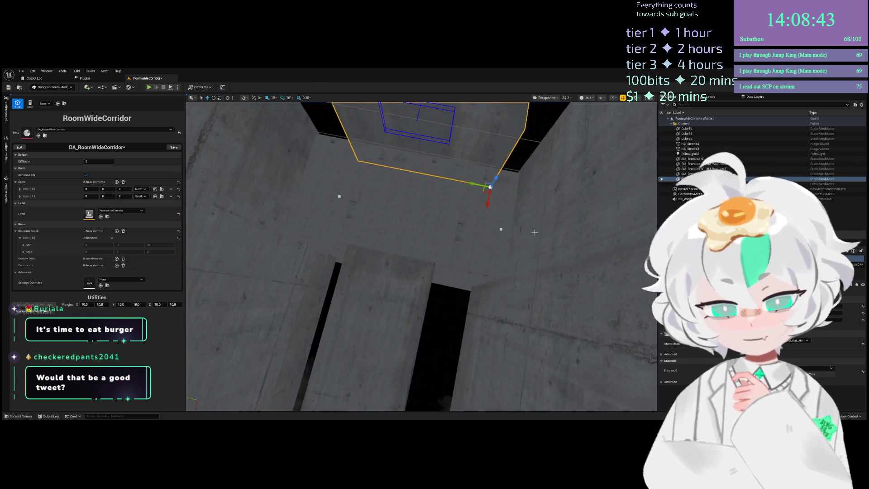
left_click(503, 217)
left_click(398, 204, "ctrl")
left_click(331, 196, "ctrl")
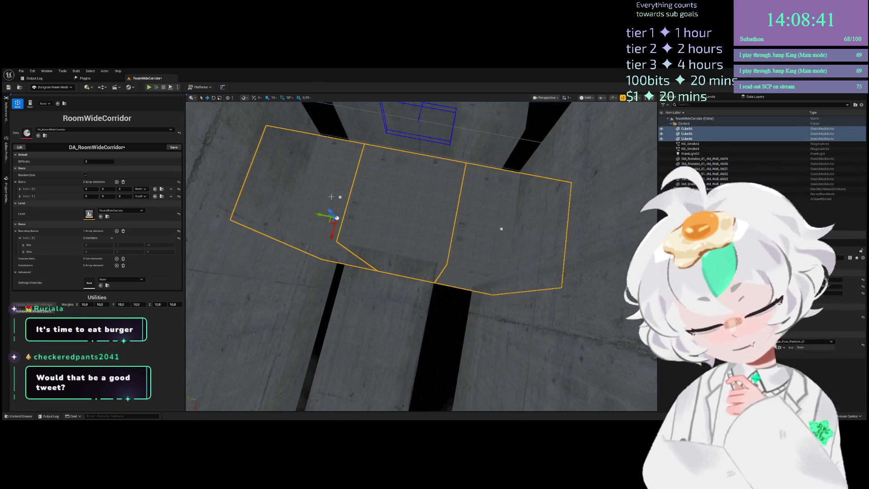
key("Delete")
Shift the wall piece above the gap slightly along X
left_click(484, 180)
left_click_drag(488, 196, 488, 196)
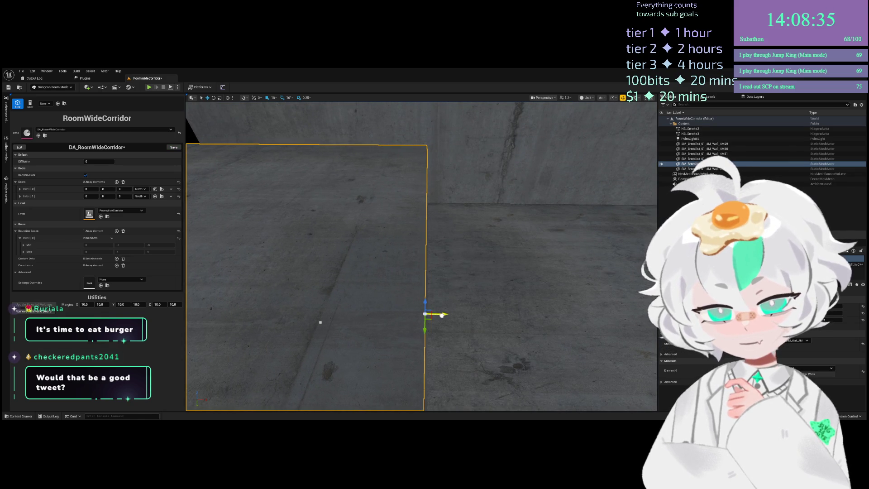
left_click_drag(443, 313, 444, 313)
left_click_drag(406, 358, 333, 382)
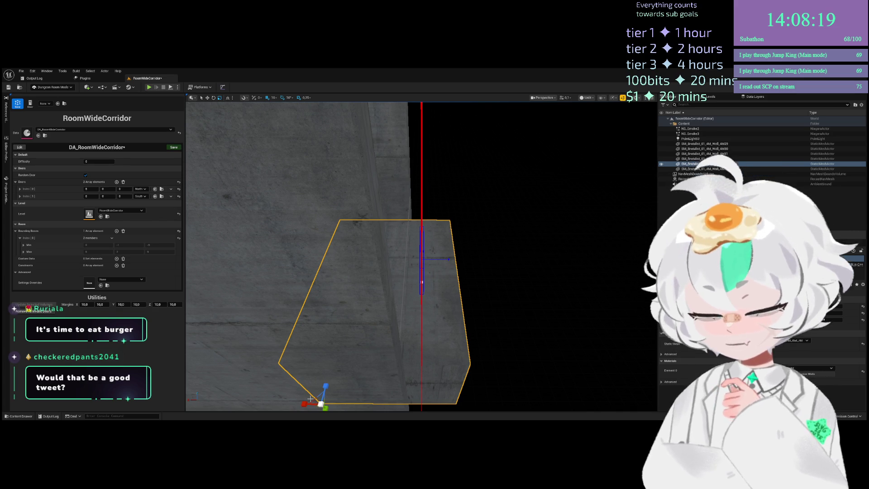
left_click_drag(310, 404, 276, 403)
mouse_move(442, 320)
left_mouse_down()
mouse_move(437, 368)
mouse_move(375, 222)
mouse_move(392, 344)
left_mouse_up()
Clear the selection and save the corridor room data
left_click(392, 338)
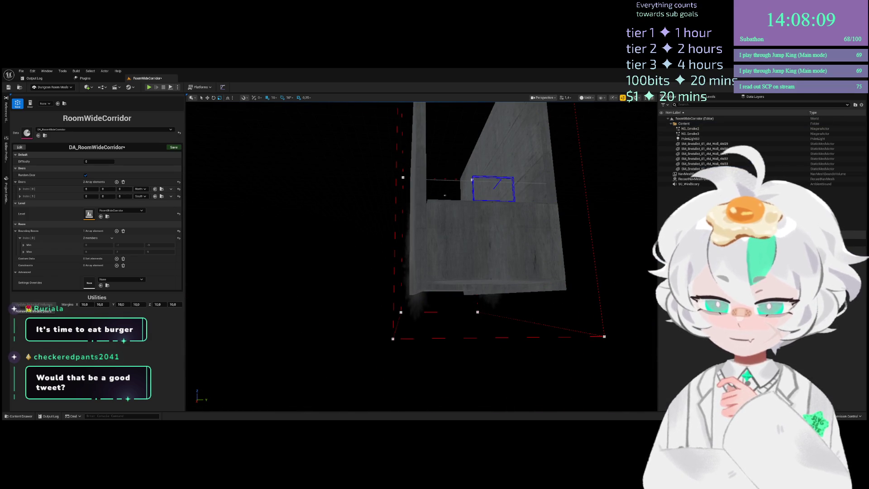
left_click(393, 325)
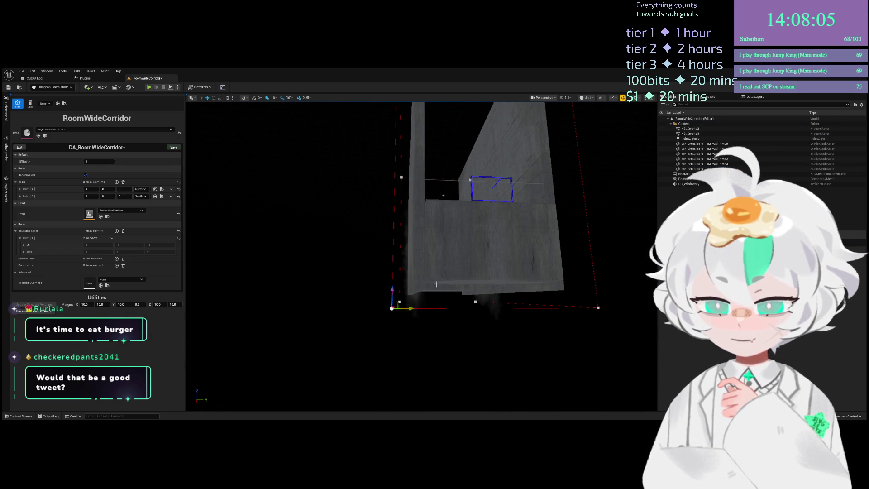
left_click_drag(390, 335, 391, 344)
mouse_move(408, 227)
left_mouse_down()
mouse_move(382, 296)
mouse_move(435, 338)
mouse_move(448, 330)
mouse_move(438, 333)
mouse_move(419, 261)
mouse_move(210, 150)
left_mouse_up()
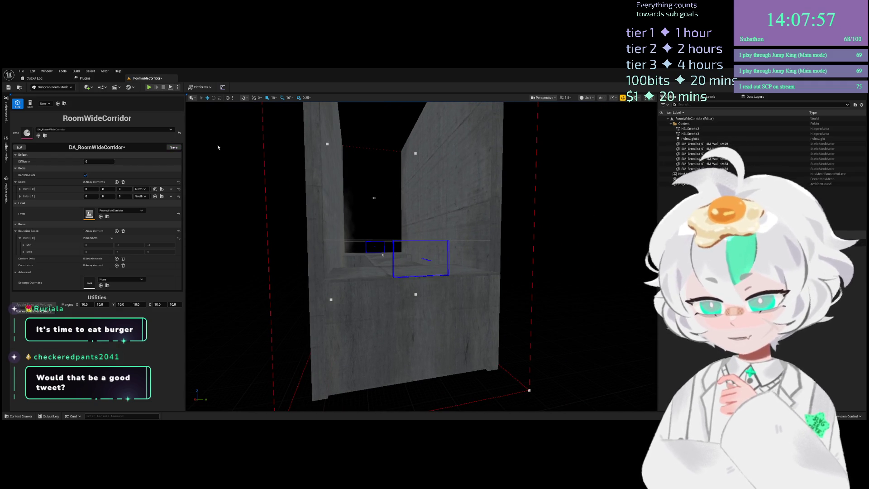
left_click(174, 147)
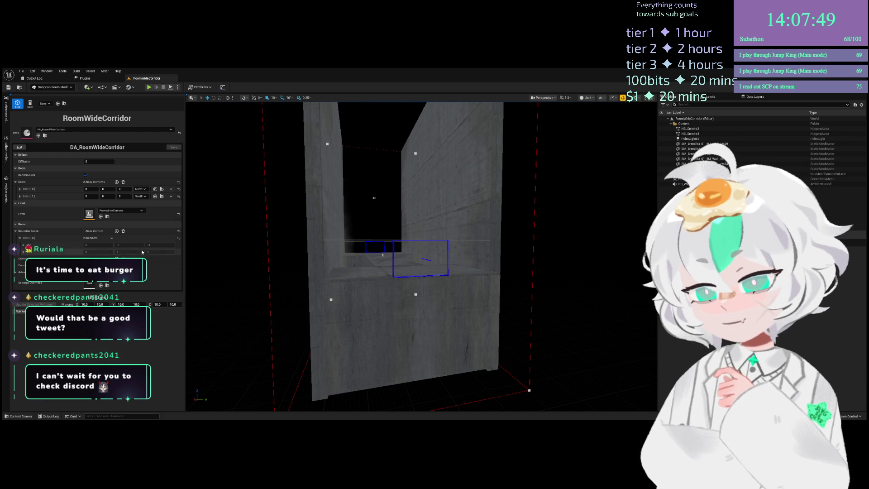
Set Doors Index[0]'s first coordinate to 5
scroll(38, 179, "down", 2)
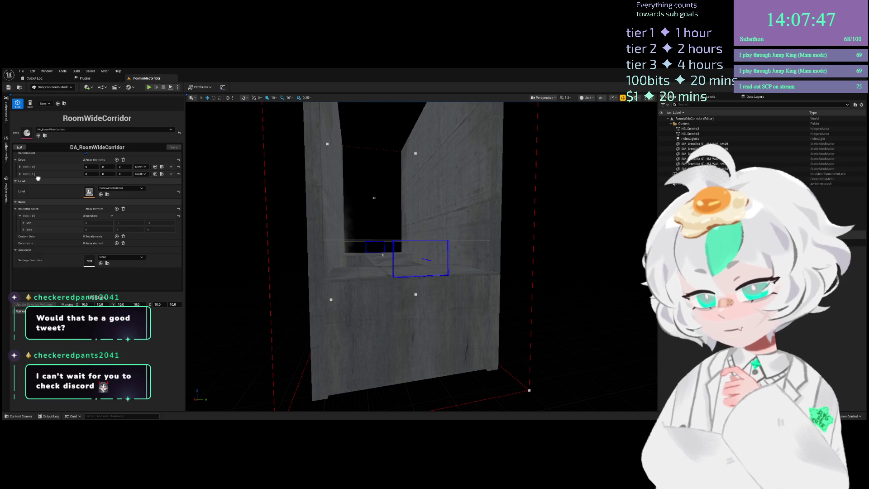
scroll(39, 178, "up", 2)
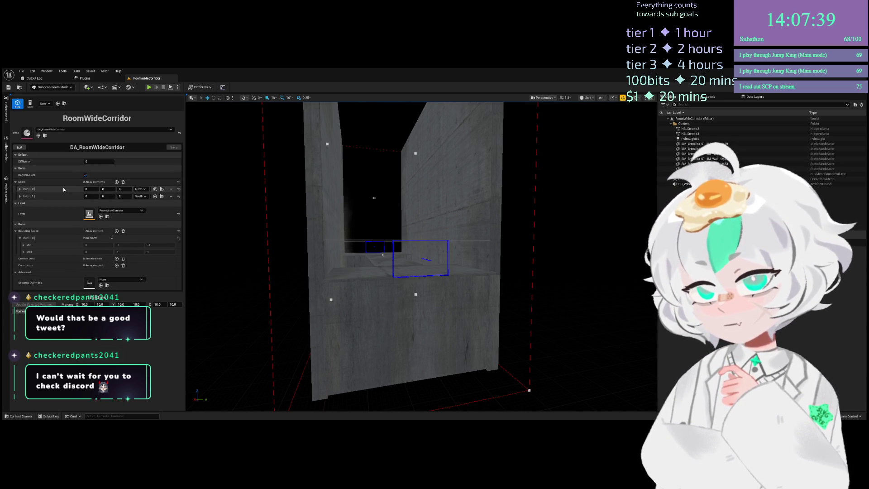
left_click(86, 189)
type("5")
key("Return")
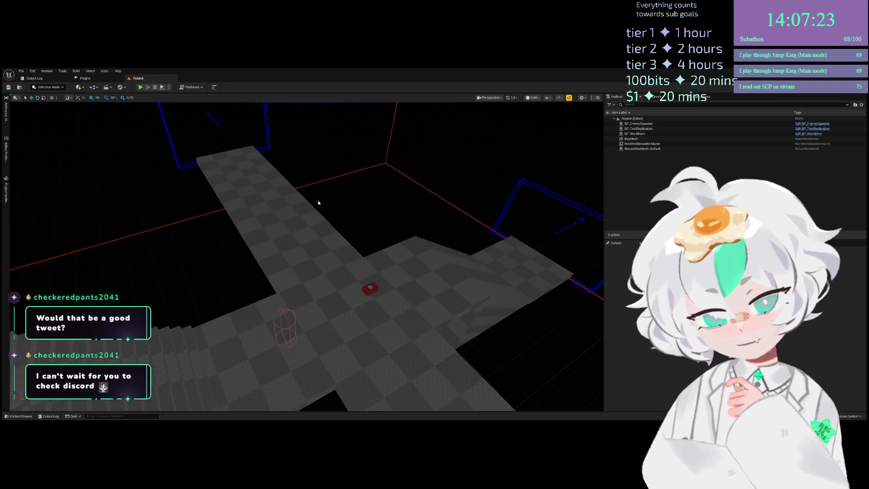
Switch to Dungeon Room Mode, select a RoomA bounding-box corner, and save DA_RoomA
mouse_move(353, 216)
left_mouse_down()
mouse_move(294, 191)
mouse_move(254, 211)
left_mouse_up()
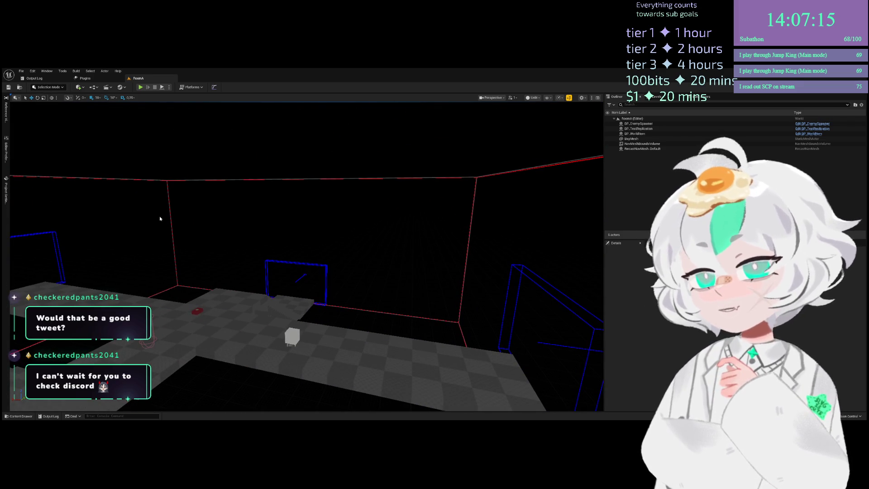
key("shift+8")
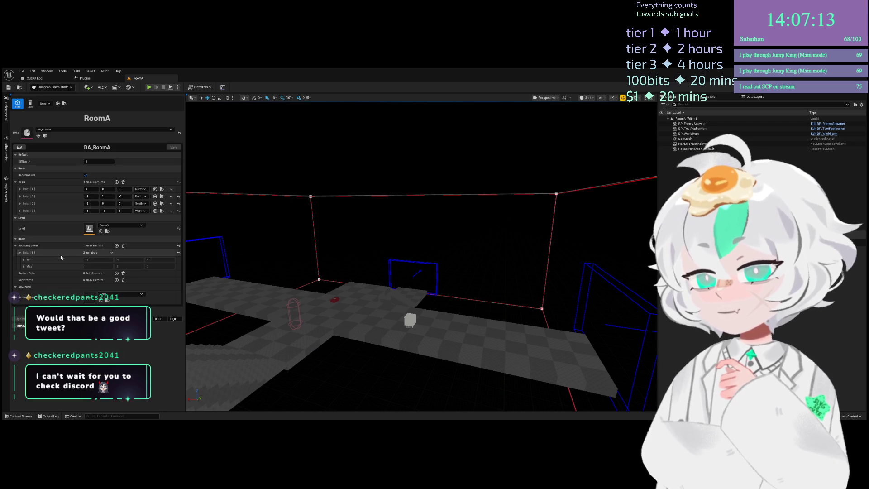
scroll(59, 254, "down", 1)
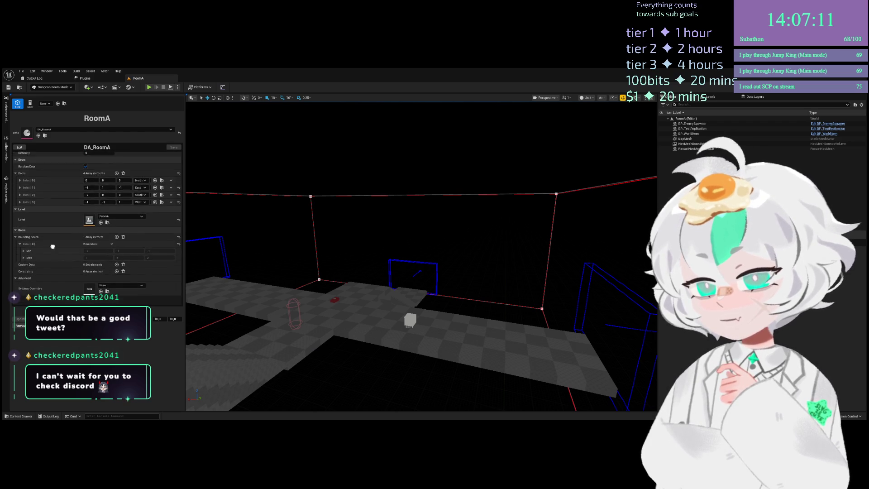
scroll(69, 262, "up", 1)
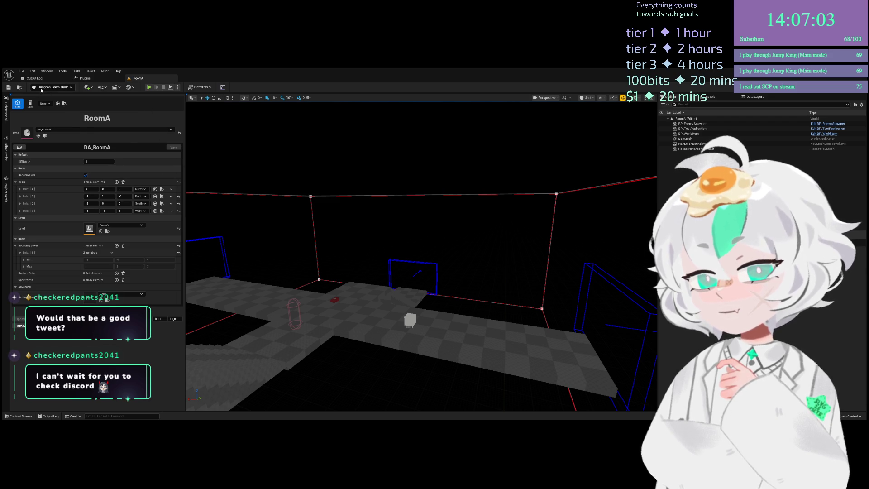
left_click(311, 197)
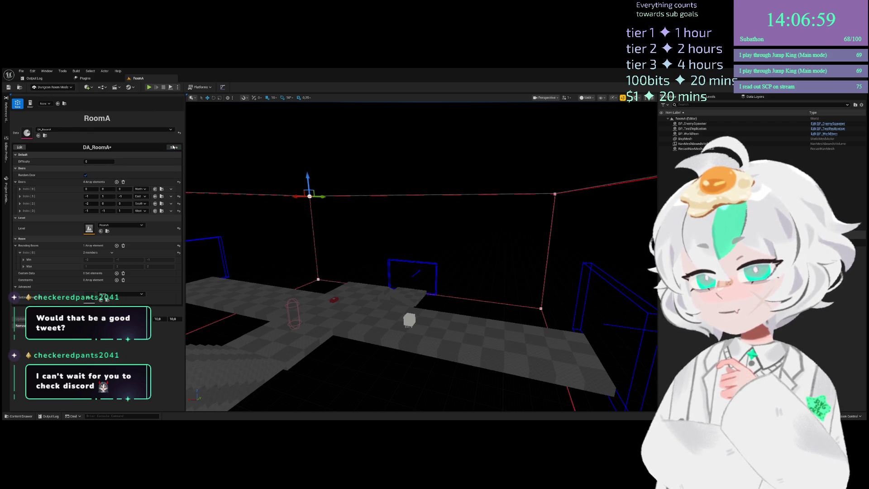
left_click(180, 150)
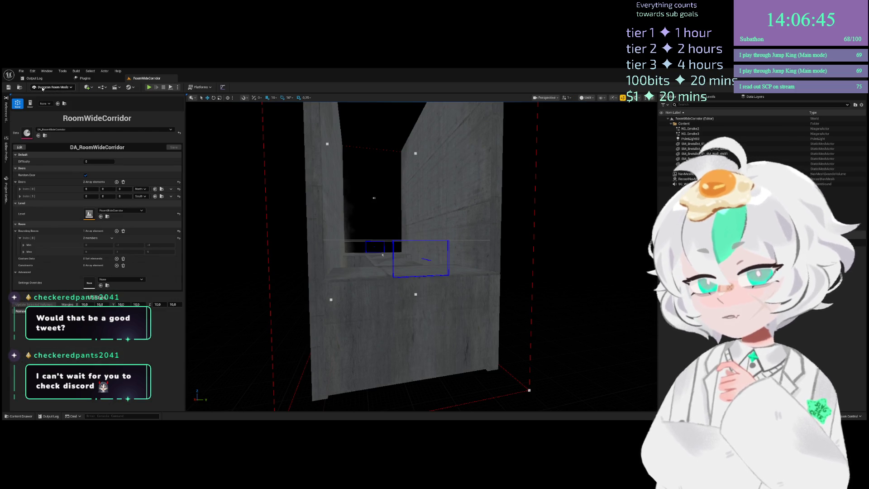
Fly the view up to the corridor wall and turn along its edge
left_click_drag(334, 197, 351, 172)
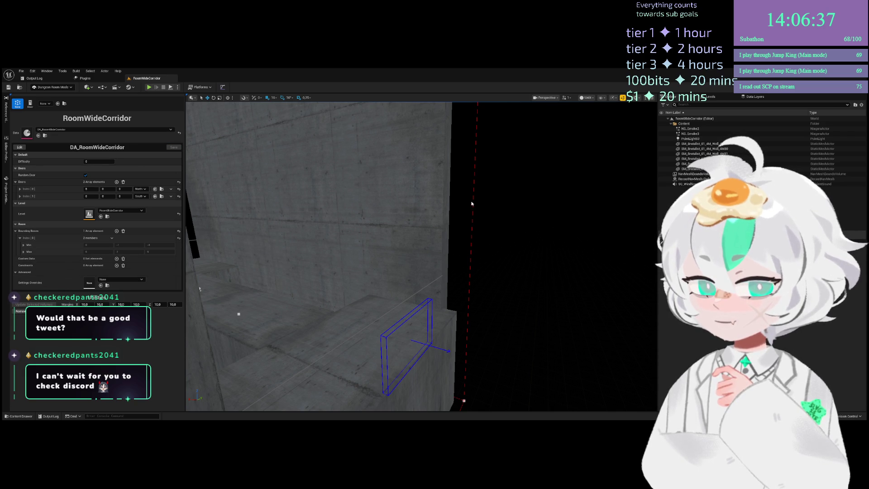
left_click_drag(367, 221, 356, 226)
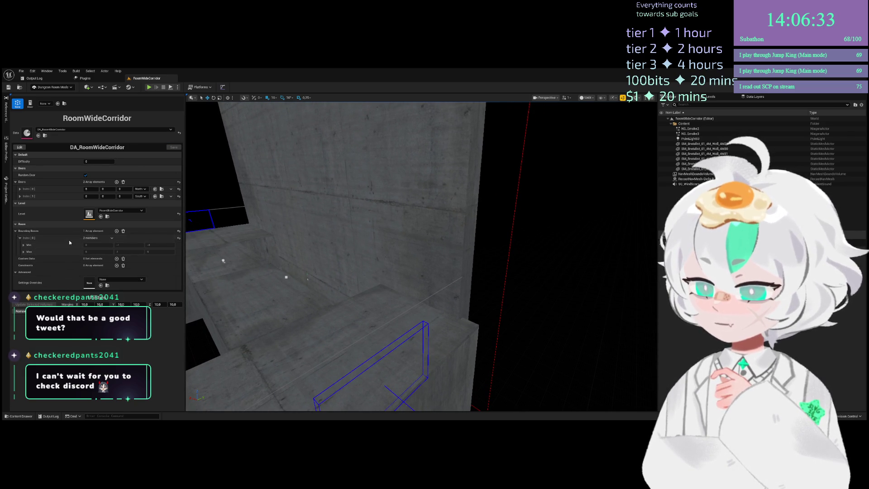
Clear the Bounding Boxes array, add a new box, and stretch it over the corridor
left_click(123, 232)
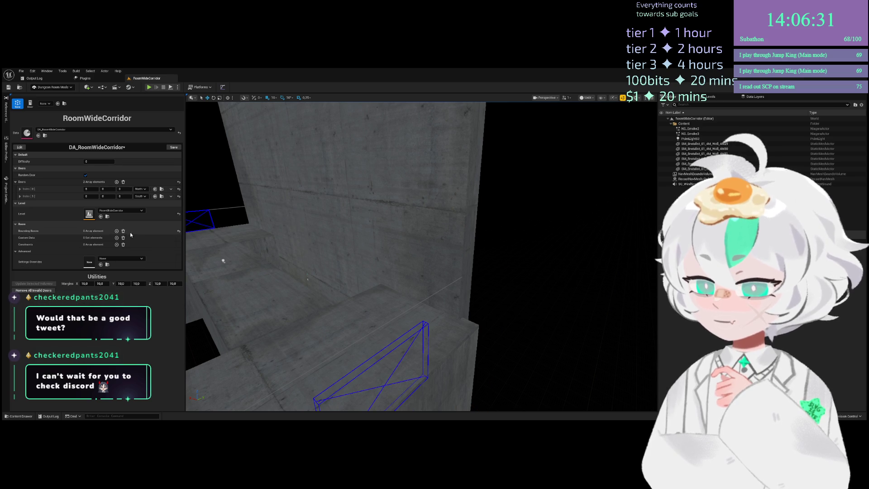
left_click(117, 231)
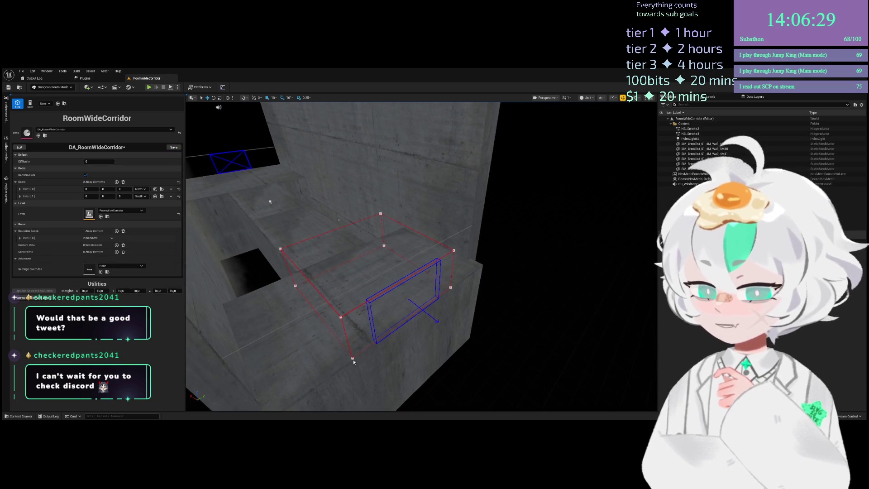
left_click_drag(363, 326, 235, 380)
left_click_drag(451, 289, 480, 279)
left_click_drag(514, 248, 499, 318)
Check the box's fit along the corridor, save, and expand its Min and Max values
mouse_move(517, 236)
left_mouse_down()
mouse_move(495, 290)
mouse_move(496, 264)
left_mouse_up()
left_click_drag(358, 217, 357, 218)
left_click_drag(615, 262, 615, 262)
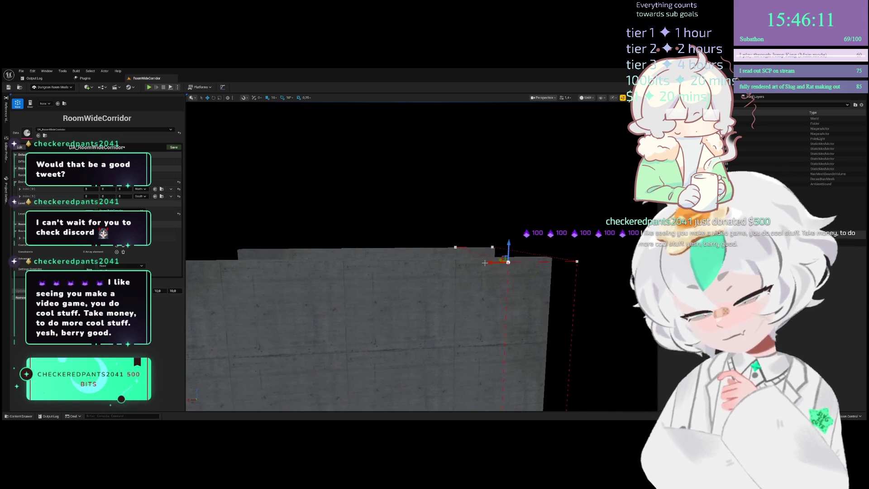
mouse_move(475, 262)
left_mouse_down()
mouse_move(304, 273)
mouse_move(286, 242)
mouse_move(303, 216)
left_mouse_up()
mouse_move(333, 268)
left_mouse_down()
mouse_move(407, 319)
mouse_move(461, 319)
mouse_move(489, 308)
left_mouse_up()
mouse_move(433, 229)
left_mouse_down()
mouse_move(452, 220)
mouse_move(459, 258)
mouse_move(479, 200)
mouse_move(388, 385)
mouse_move(357, 232)
mouse_move(360, 260)
mouse_move(346, 250)
mouse_move(346, 271)
mouse_move(345, 244)
mouse_move(346, 268)
left_mouse_up()
mouse_move(293, 190)
left_mouse_down()
mouse_move(292, 177)
mouse_move(167, 142)
left_mouse_up()
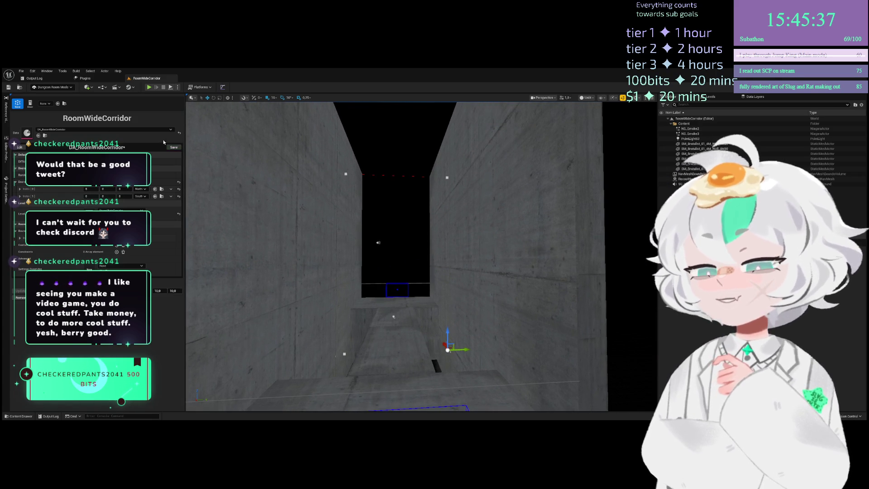
left_click(172, 147)
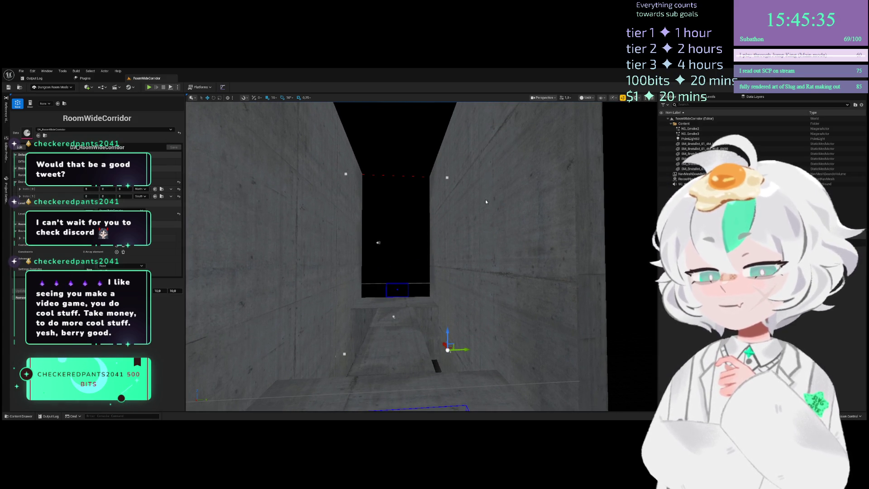
left_click(146, 250)
mouse_move(407, 239)
left_mouse_down()
mouse_move(407, 247)
mouse_move(407, 239)
left_mouse_up()
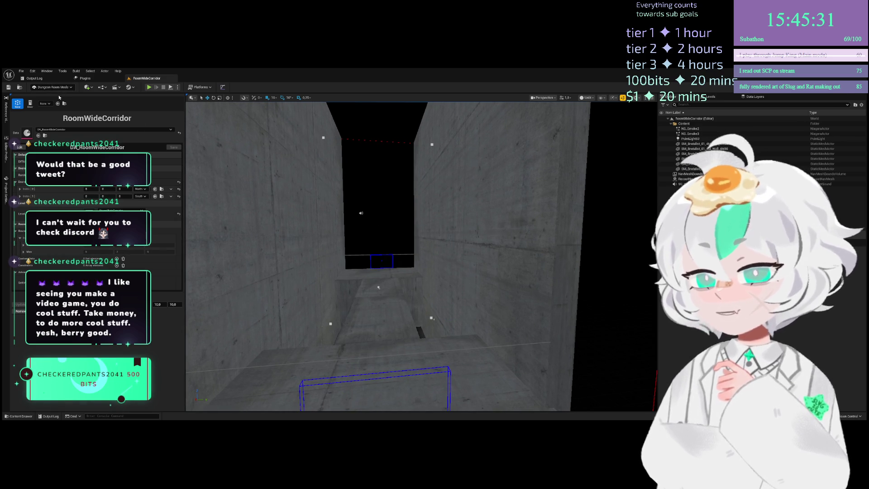
Leave Dungeon Room Mode, inspect the corridor floor and sides, then return to DA_RoomWideCorridor's room panel
key("shift+1")
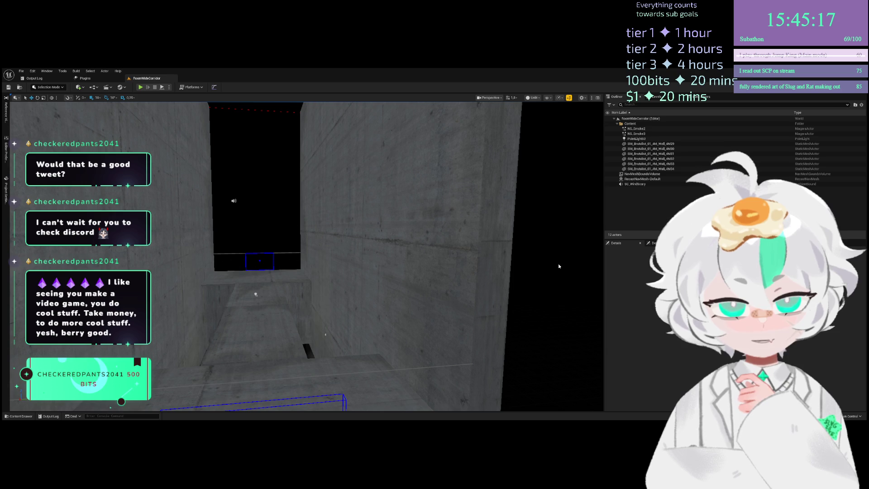
mouse_move(377, 252)
left_mouse_down()
mouse_move(362, 267)
mouse_move(331, 234)
left_mouse_up()
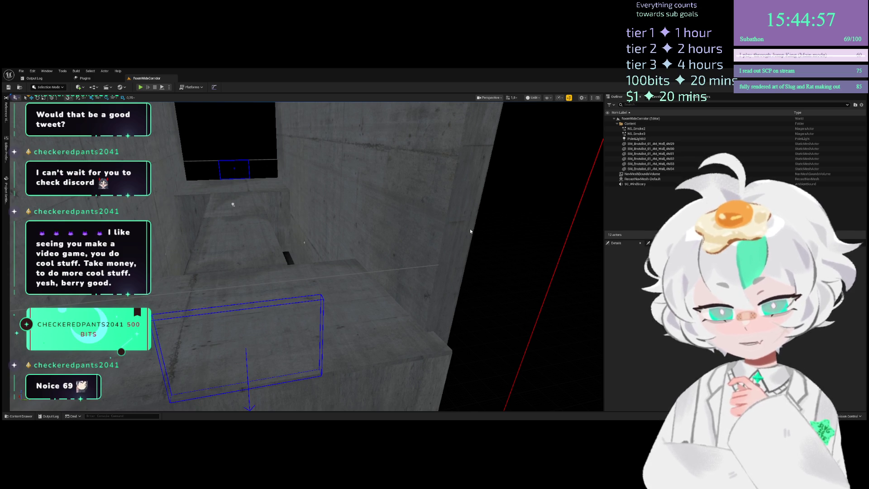
left_click_drag(225, 187, 244, 187)
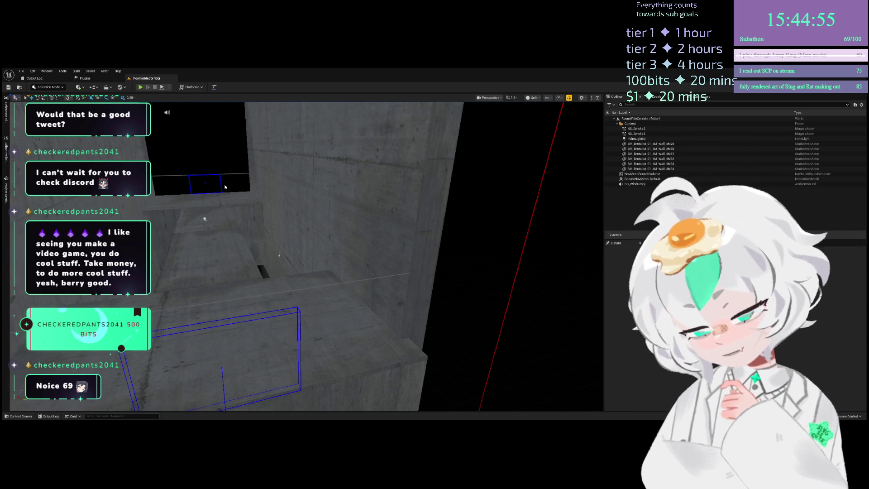
key("shift+7")
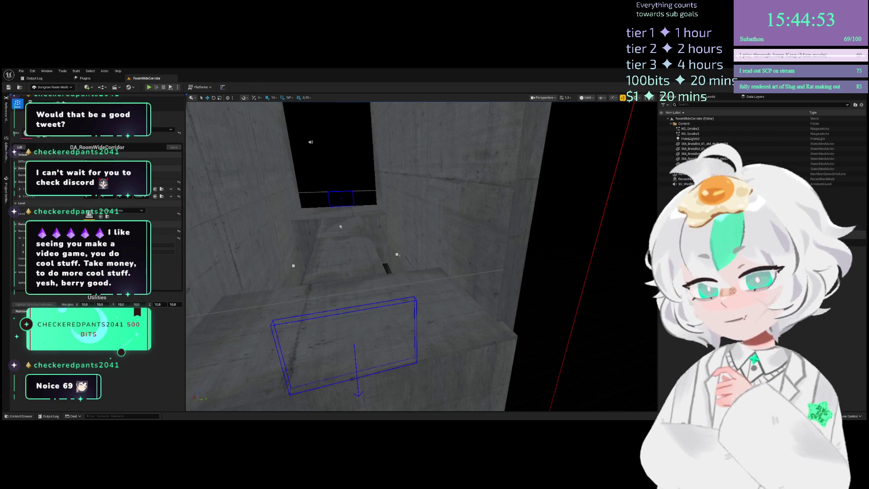
Change a DA_RoomWideCorridor room setting, inspect the walls' floor openings, and select the Content folder
left_click(42, 303)
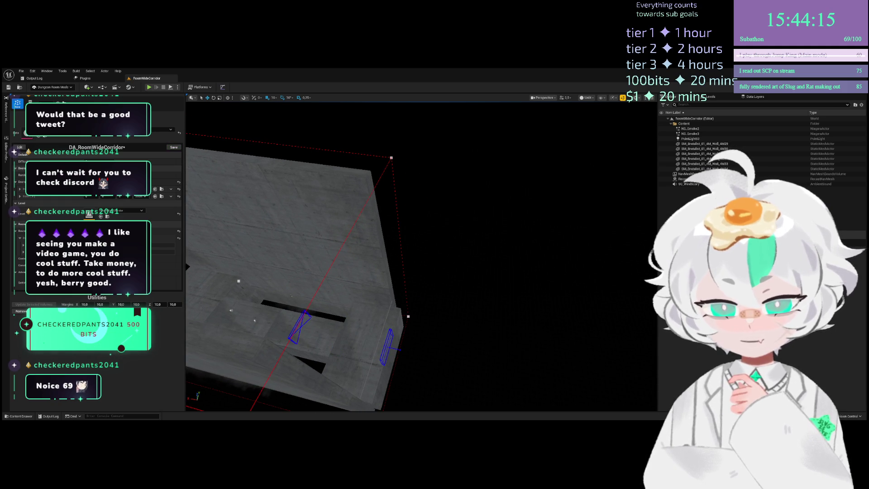
left_click_drag(496, 256, 363, 239)
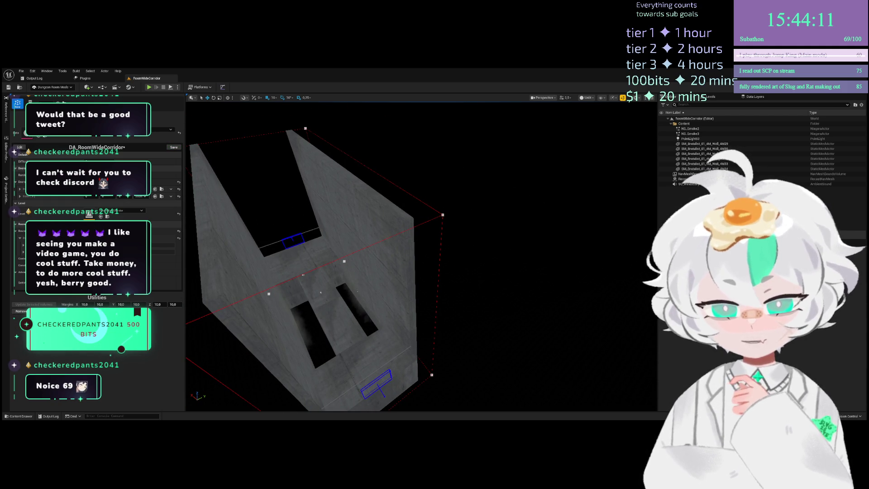
left_click_drag(502, 255, 366, 199)
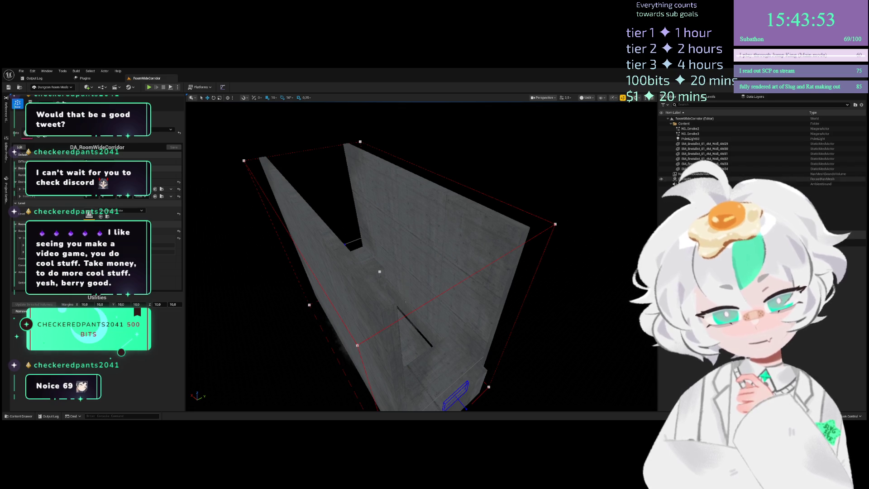
left_click(684, 124)
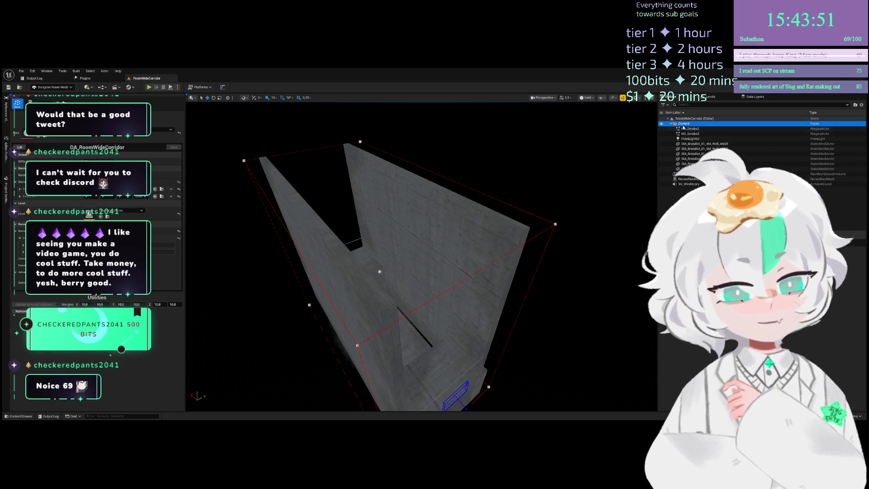
Move SC_WindScary into the Content folder and select all the folder's actors
double_click(684, 124)
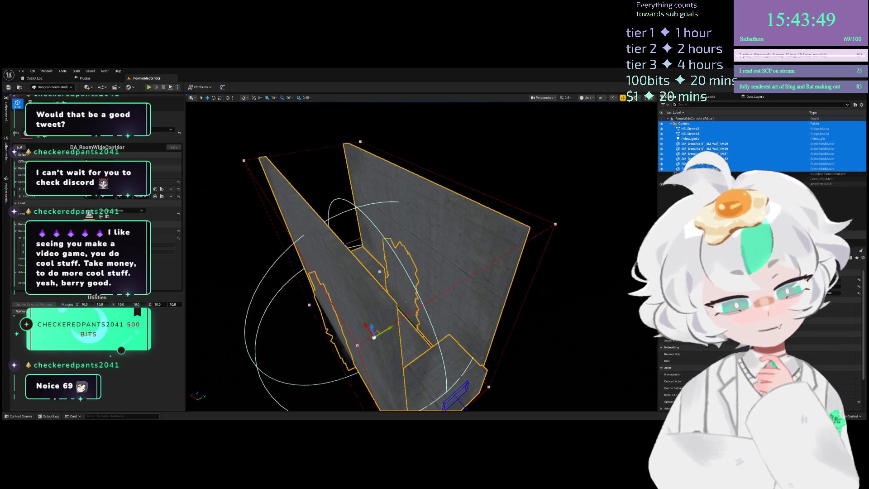
left_click_drag(688, 184, 697, 128)
double_click(684, 123)
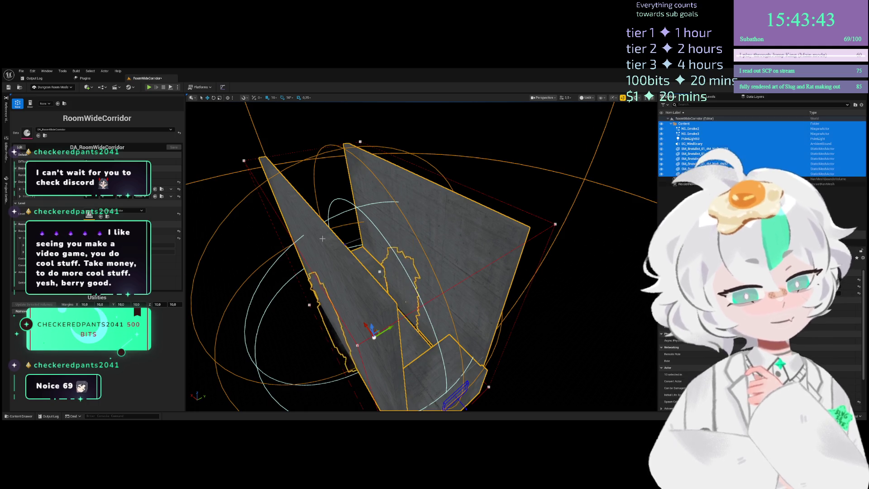
scroll(268, 269, "up", 3)
Frame the selected corridor meshes closely in the viewport
key("ctrl+space")
scroll(268, 269, "down", 2)
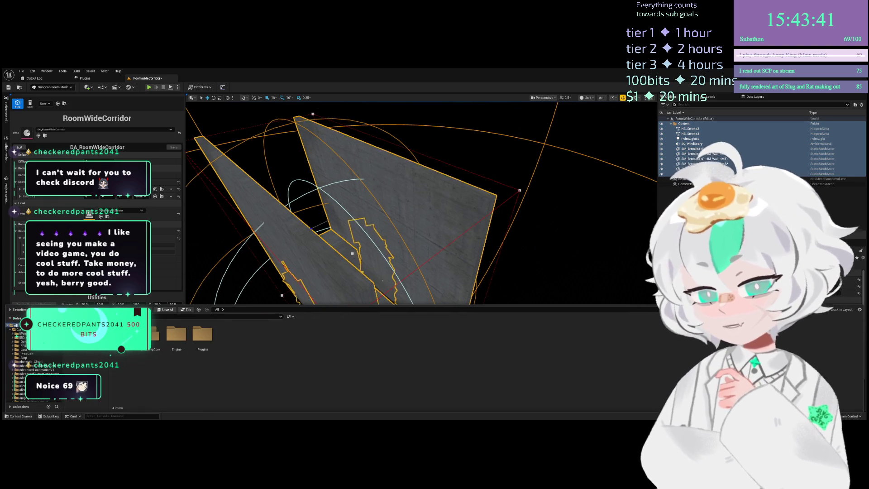
scroll(346, 318, "up", 1)
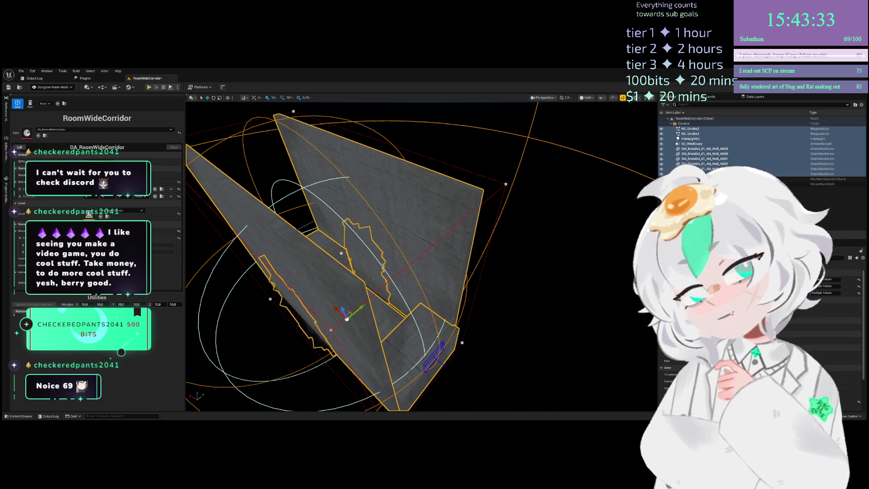
key("f")
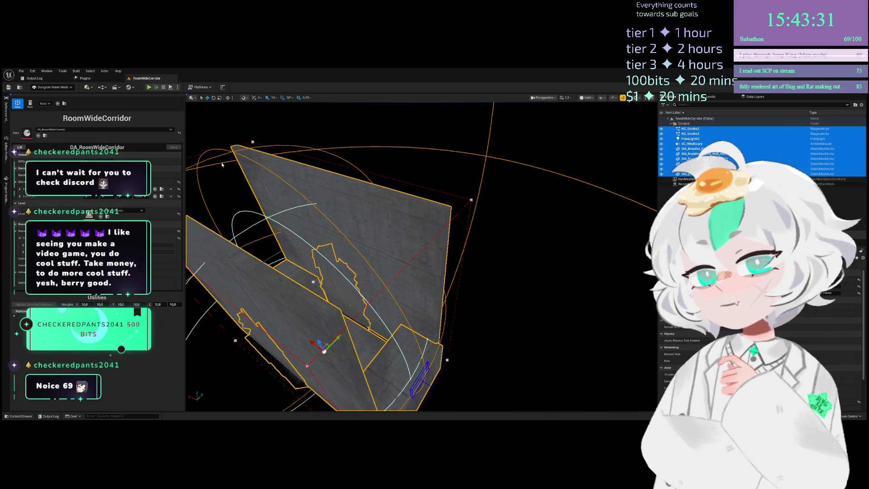
key("f")
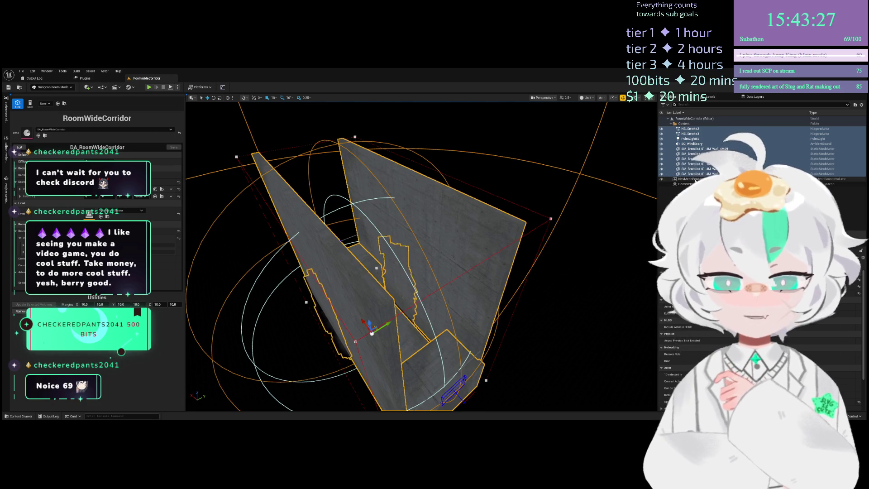
Reselect every actor in the Content folder, leaving the NavMeshBoundsVolume selection as needed
left_click(692, 179, "ctrl")
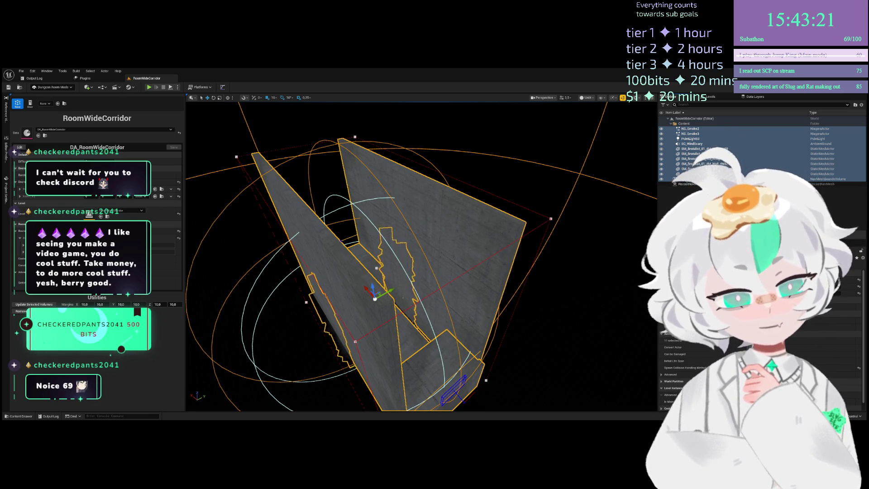
left_click(689, 179, "ctrl")
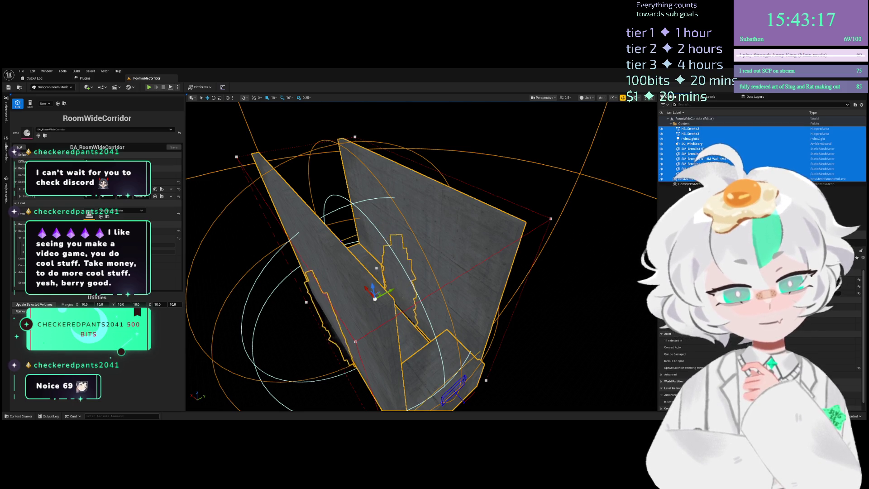
left_click(684, 124)
left_click(697, 179, "shift")
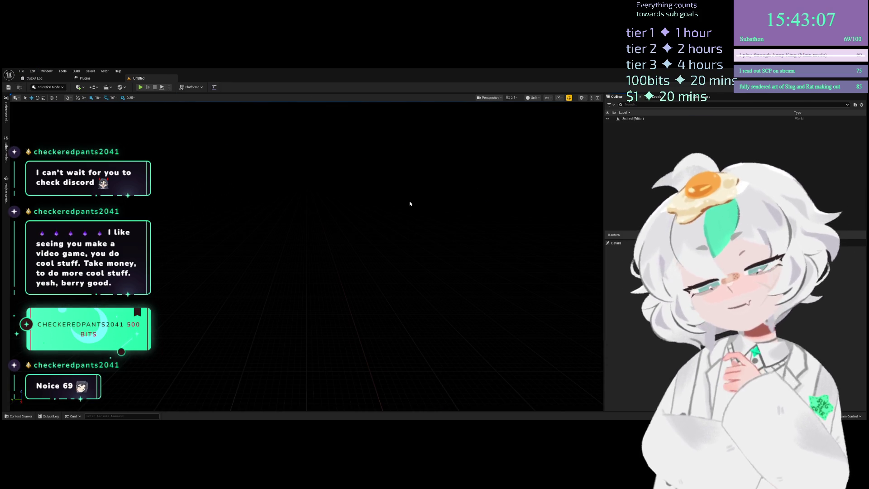
Paste the copied corridor actors into the new level and frame them against the concrete wall
key("ctrl+v")
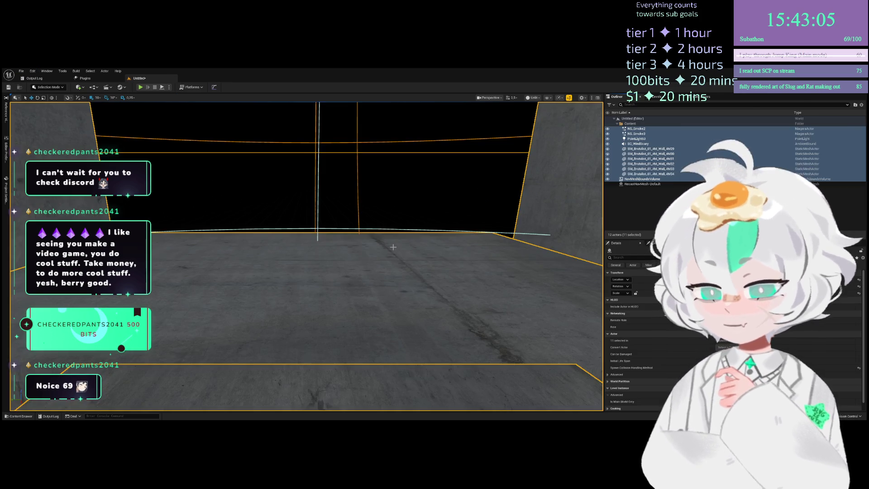
key("f")
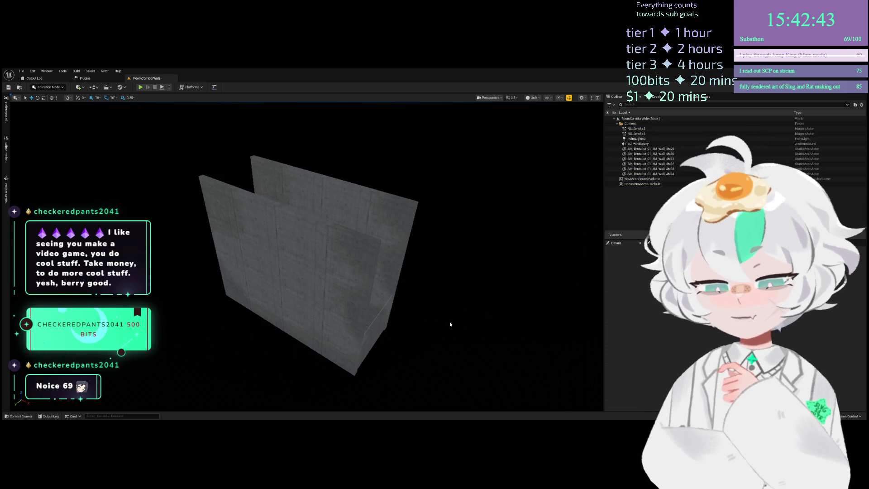
mouse_move(387, 295)
left_mouse_down()
mouse_move(358, 262)
mouse_move(364, 278)
mouse_move(441, 231)
left_mouse_up()
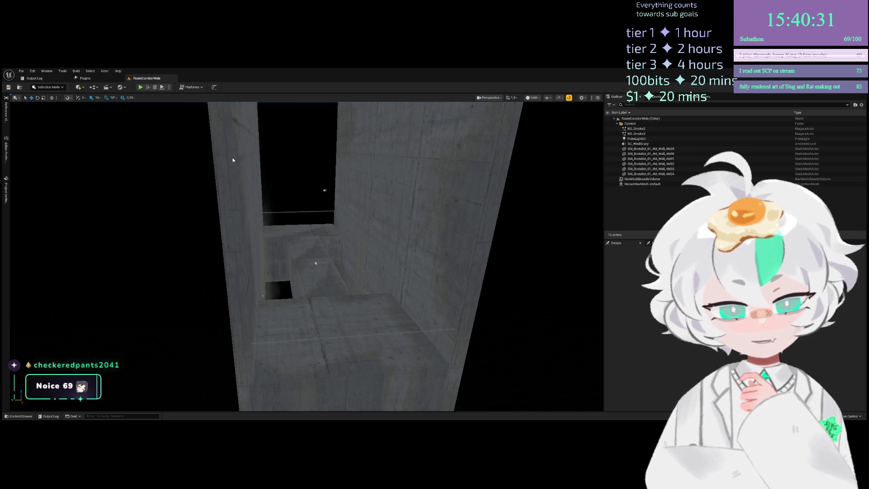
left_click(52, 89)
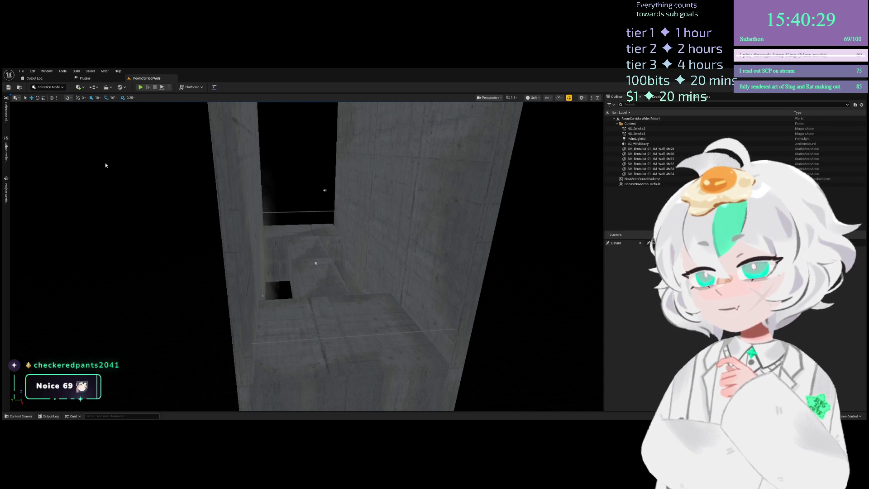
Reparent the level blueprint in Dungeon Room Mode and assign DA_RoomCorridorWide as the room data
left_click(105, 162)
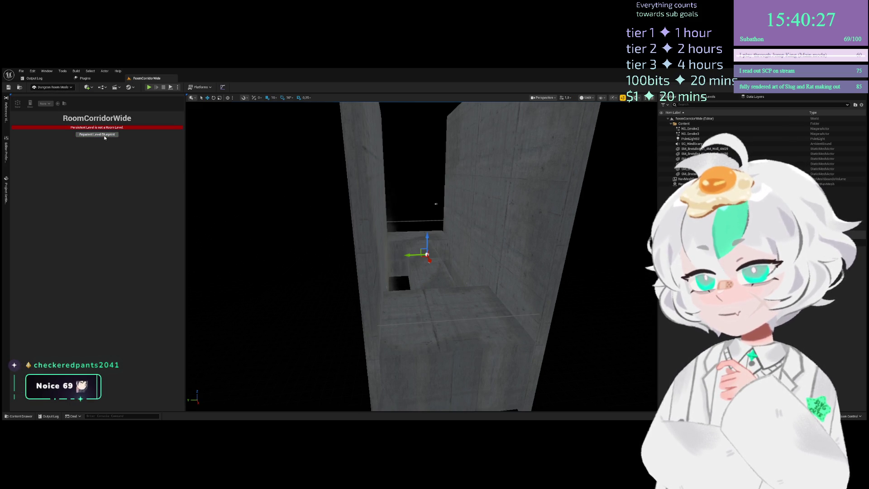
left_click(109, 135)
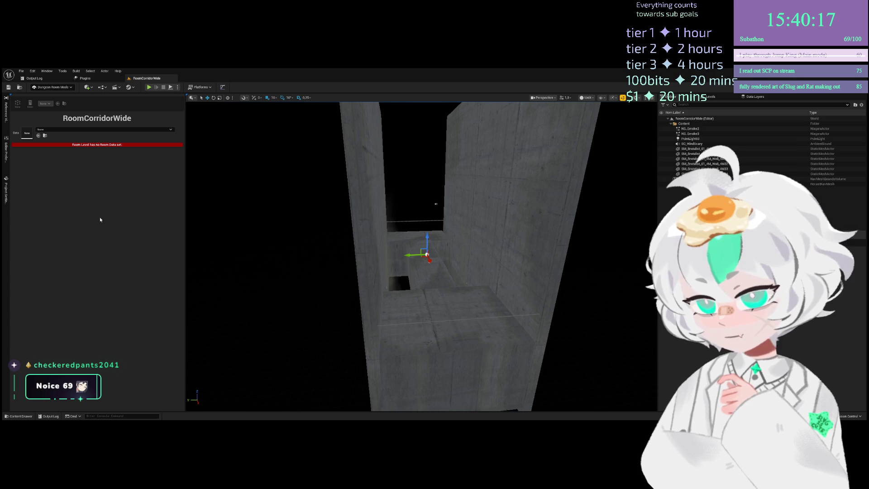
key("ctrl+z")
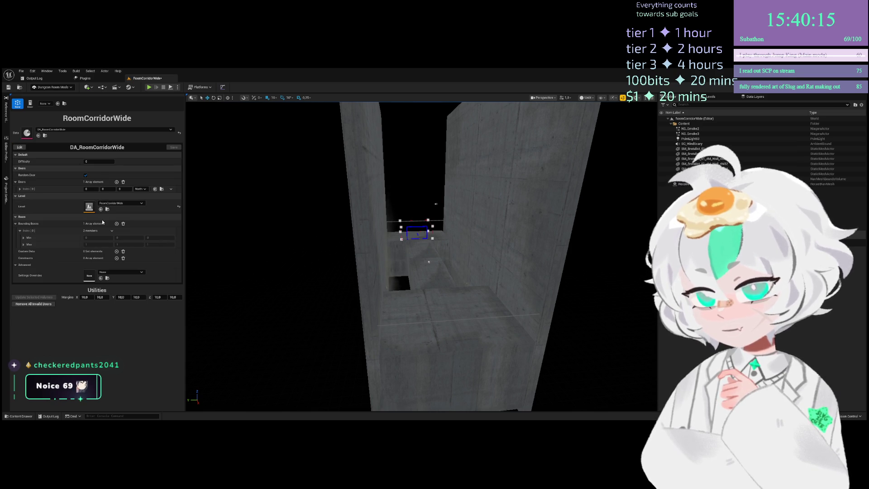
mouse_move(353, 232)
left_mouse_down()
mouse_move(344, 218)
mouse_move(358, 203)
mouse_move(353, 232)
mouse_move(389, 208)
left_mouse_up()
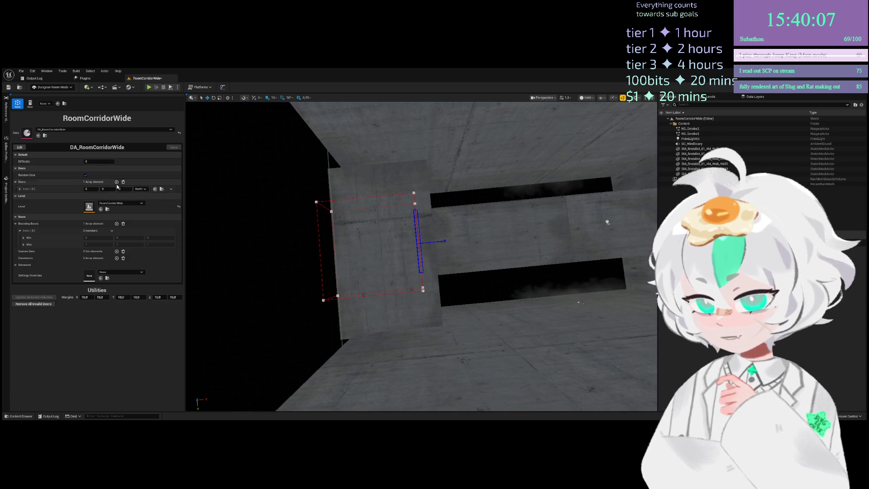
Add a second door to the Doors array facing South
left_click(116, 182)
left_click(142, 211)
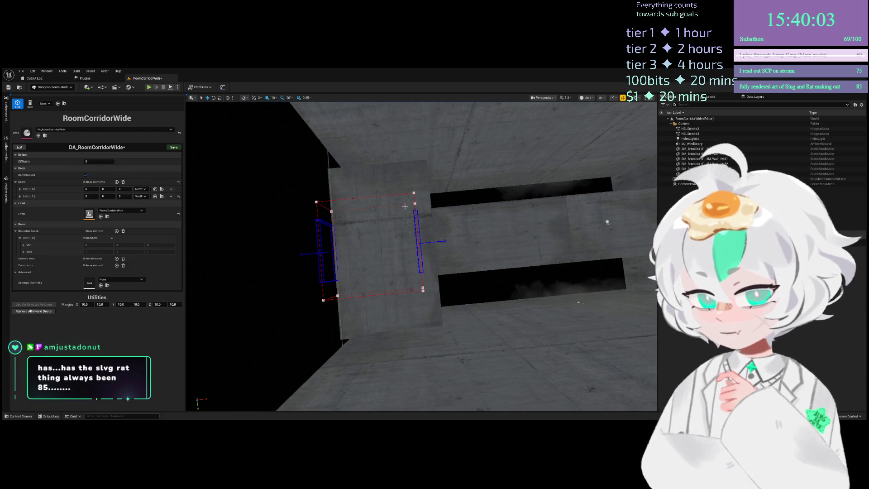
mouse_move(607, 222)
left_mouse_down()
mouse_move(437, 209)
mouse_move(516, 179)
left_mouse_up()
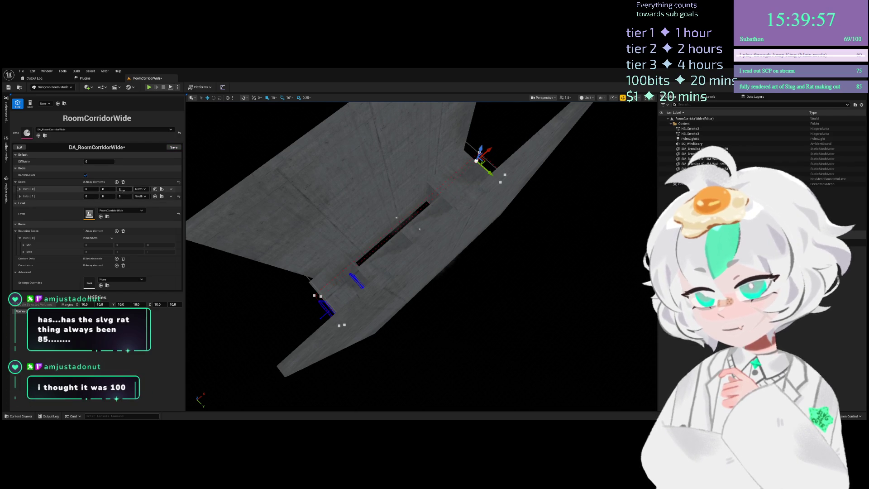
Shift the first door toward the corridor end and save the level and DA_RoomCorridorWide
left_click_drag(90, 189, 96, 189)
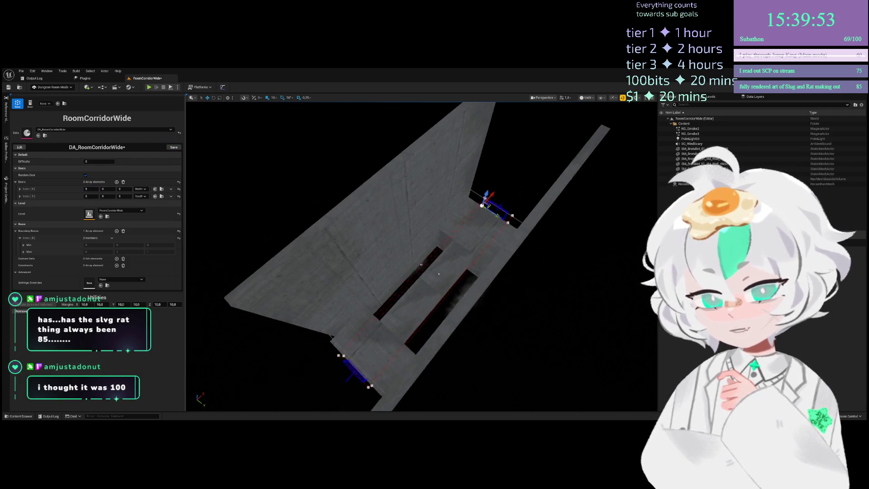
key("ctrl+s")
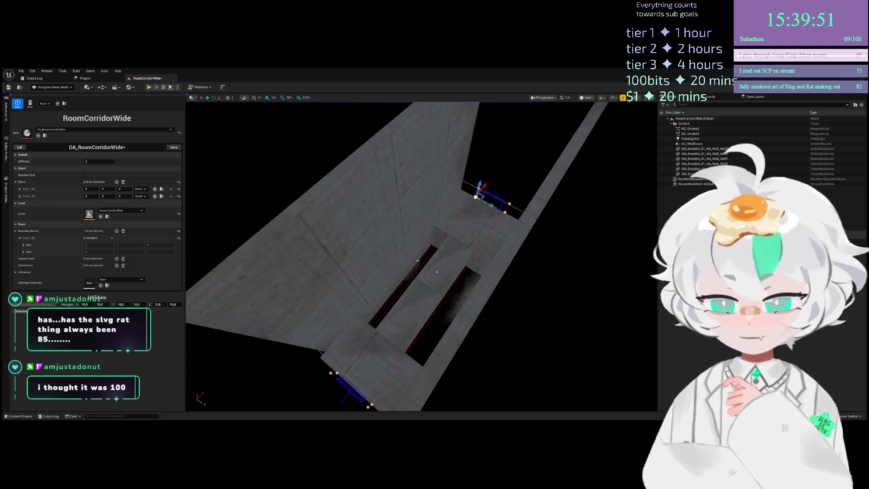
left_click(172, 149)
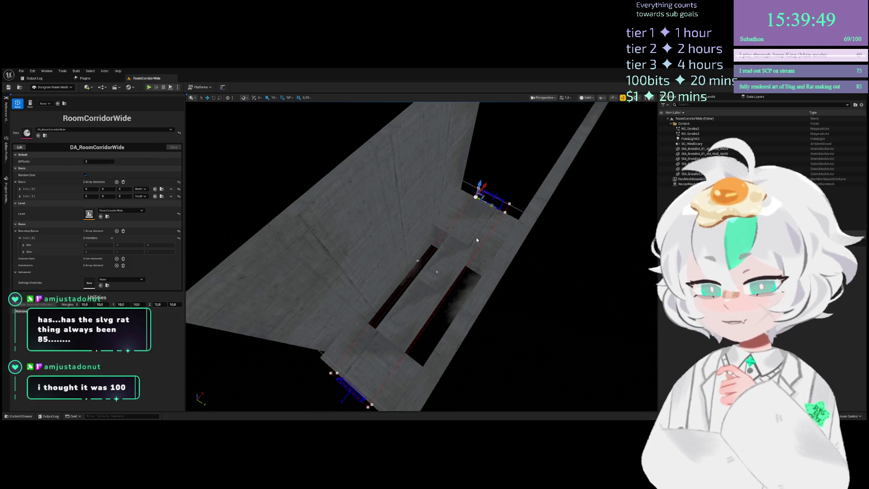
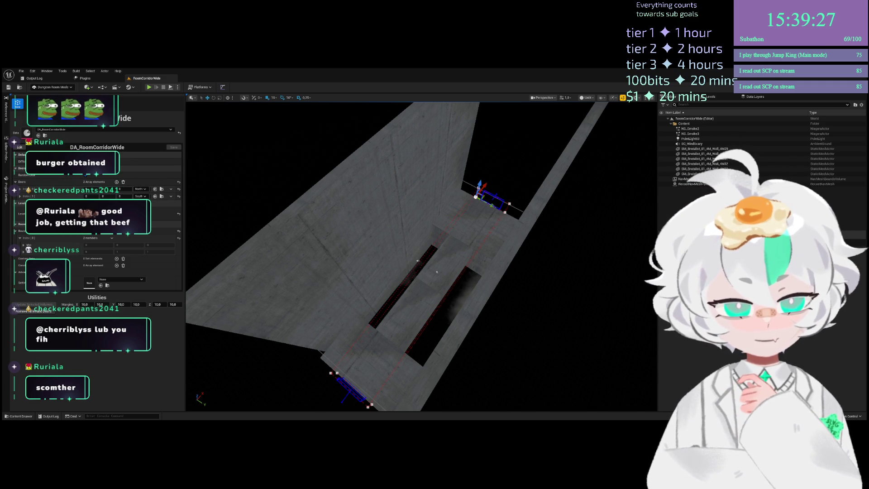
Select the RoomTest floor mesh and paste the corridor's concrete walls, smoke, point light and sound around it
left_click_drag(421, 271, 410, 234)
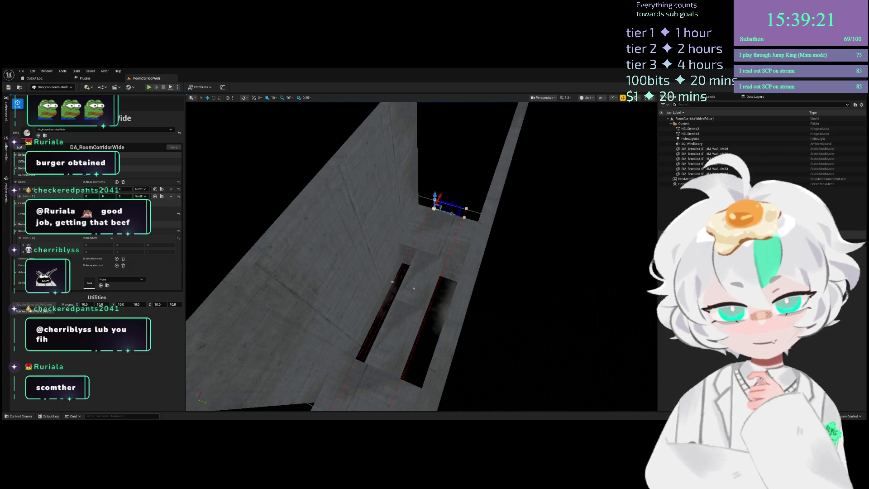
left_click_drag(410, 234, 410, 213)
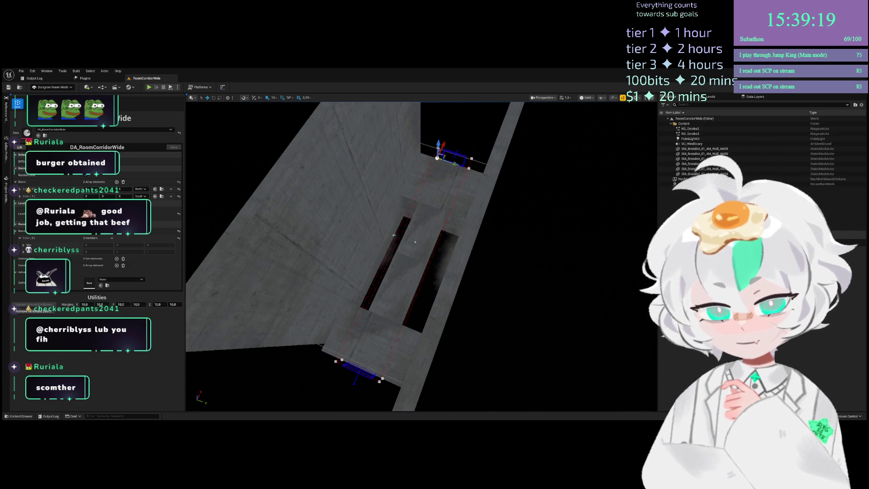
left_click_drag(615, 260, 619, 265)
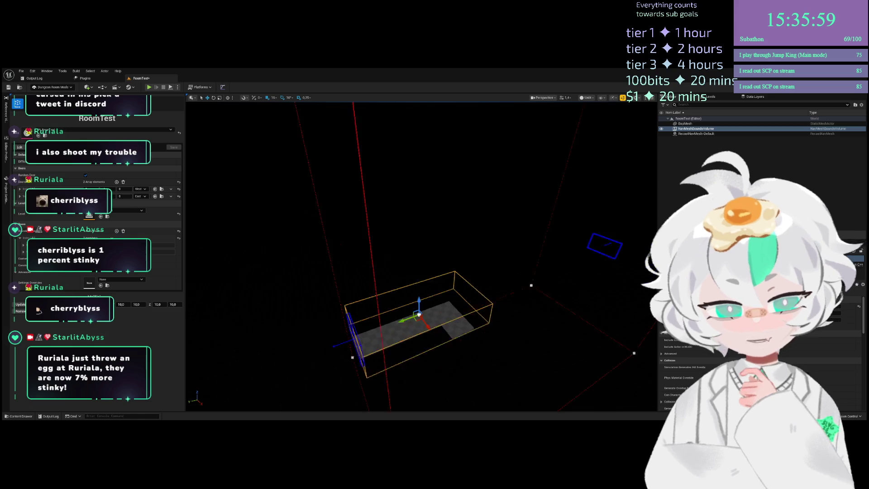
mouse_move(418, 325)
left_mouse_down()
mouse_move(356, 390)
mouse_move(353, 295)
mouse_move(361, 352)
left_mouse_up()
left_click(356, 390)
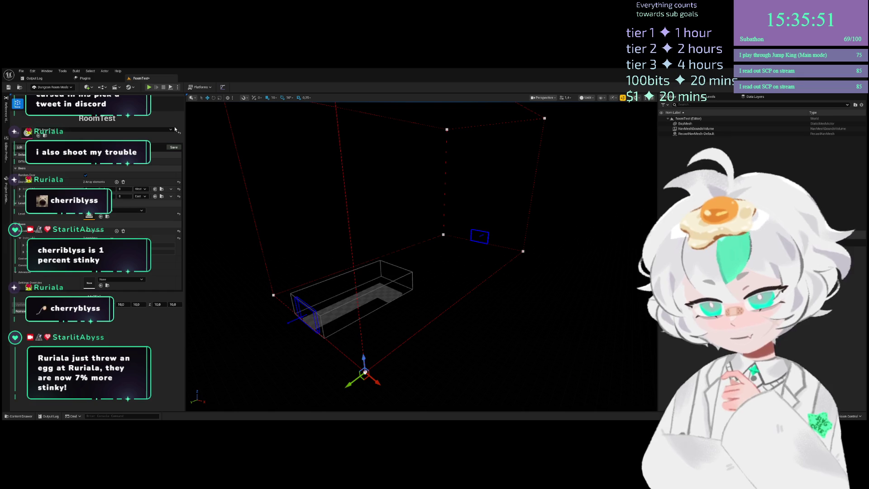
mouse_move(407, 253)
left_mouse_down()
mouse_move(369, 254)
mouse_move(324, 212)
left_mouse_up()
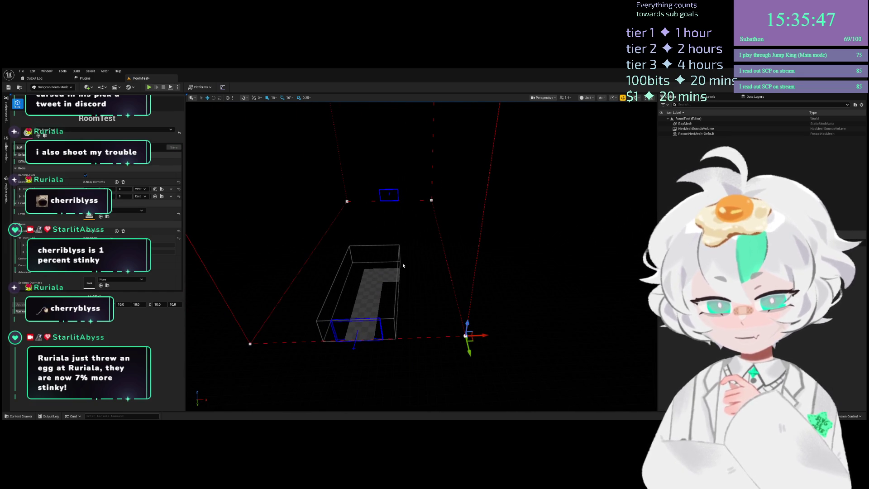
left_click(366, 288)
left_click_drag(399, 268, 412, 264)
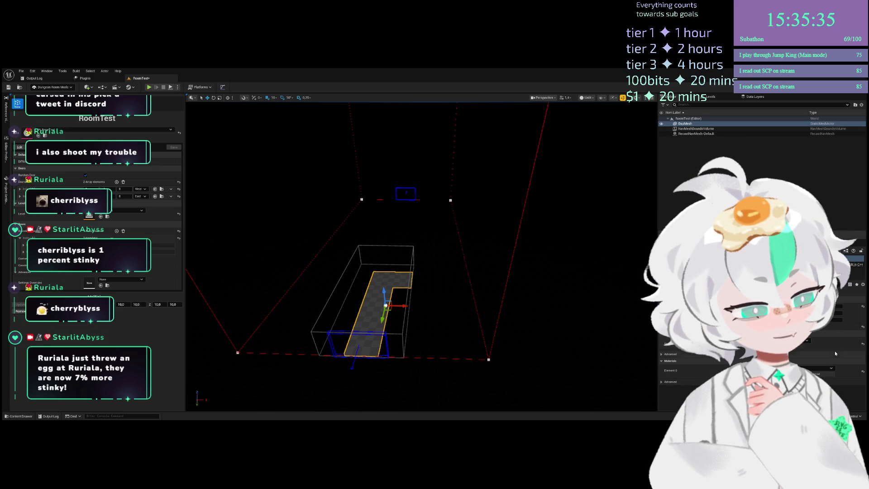
key("ctrl+v")
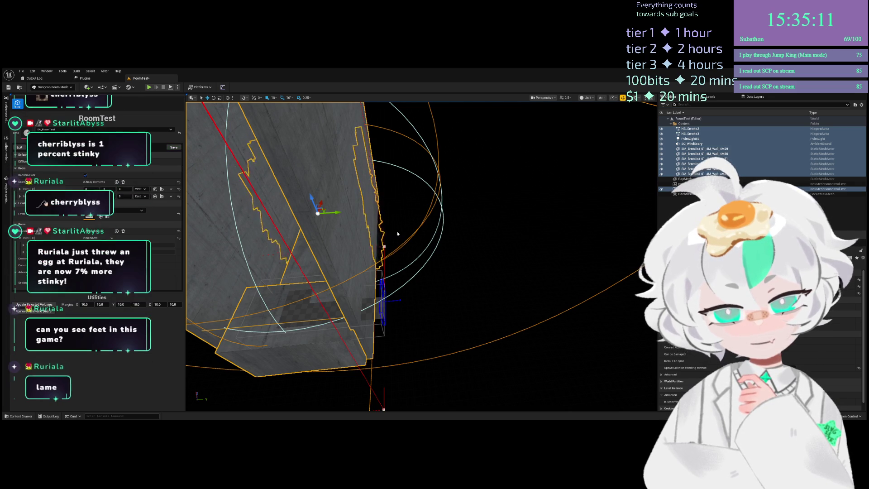
mouse_move(403, 234)
left_mouse_down()
mouse_move(253, 234)
mouse_move(553, 225)
left_mouse_up()
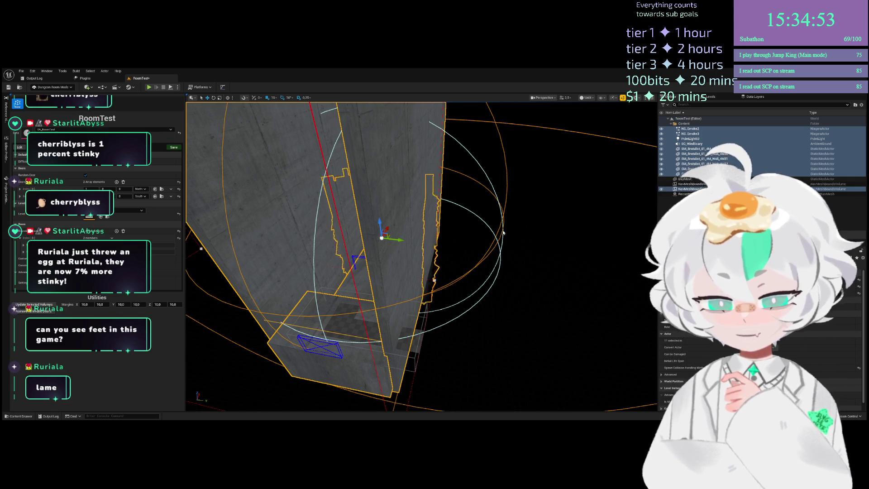
key("f")
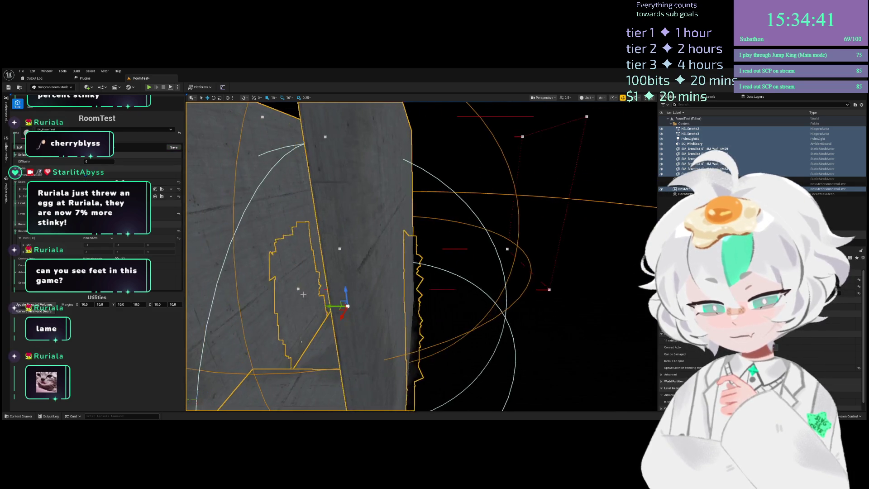
key("Escape")
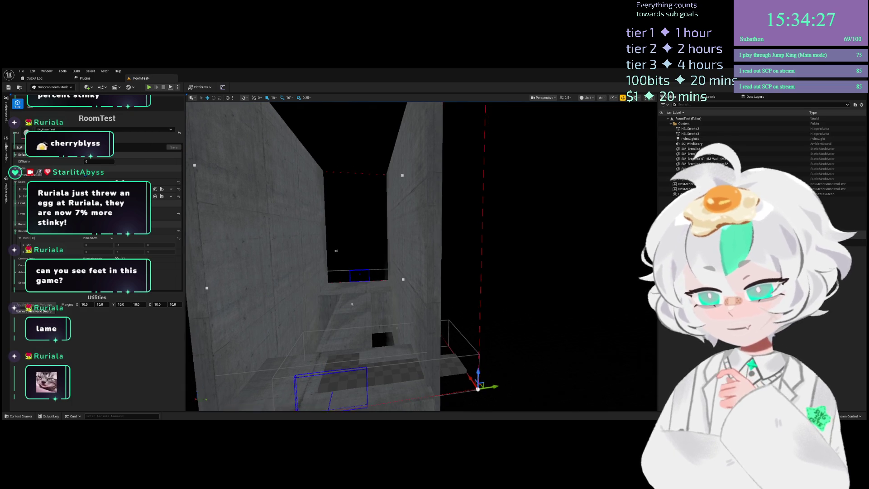
Delete the old placeholder floor StaticMeshActor in RoomTest
scroll(265, 294, "down", 5)
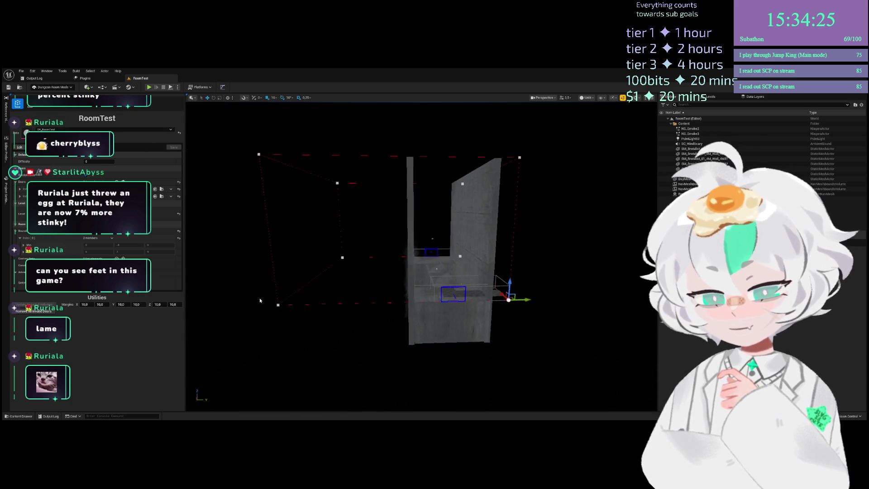
left_click_drag(266, 294, 242, 318)
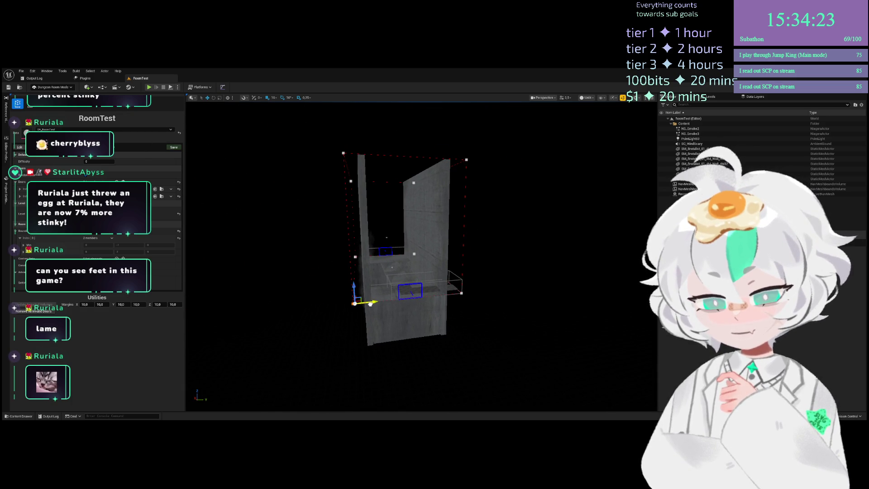
left_click_drag(337, 296, 226, 295)
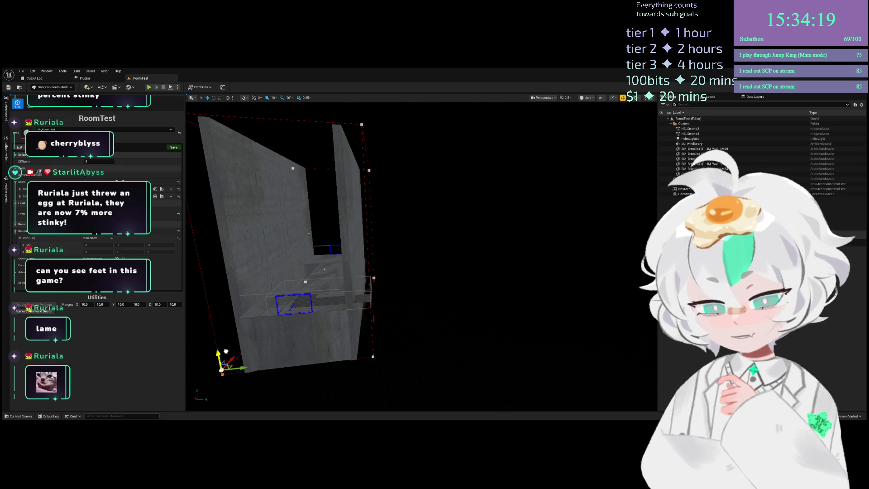
mouse_move(234, 378)
left_mouse_down()
mouse_move(233, 317)
mouse_move(254, 285)
left_mouse_up()
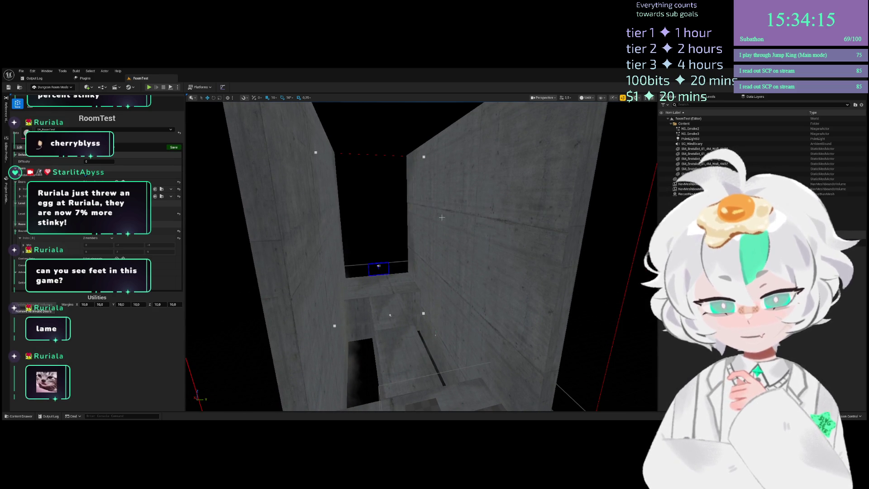
left_click_drag(435, 233, 591, 252)
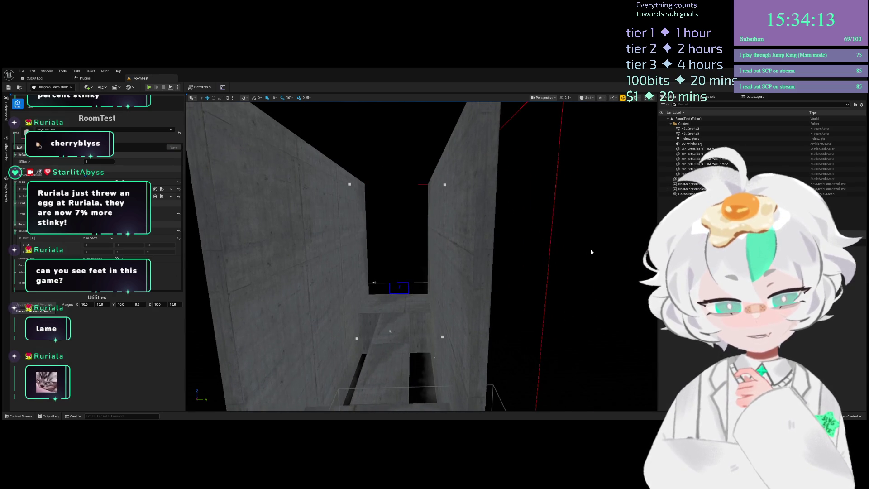
left_click_drag(441, 243, 440, 304)
left_click(420, 305)
left_click(424, 302)
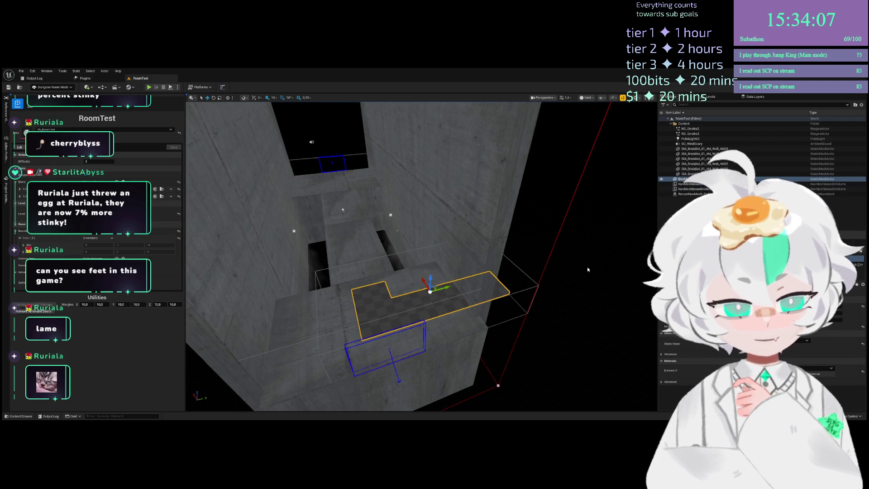
key("Delete")
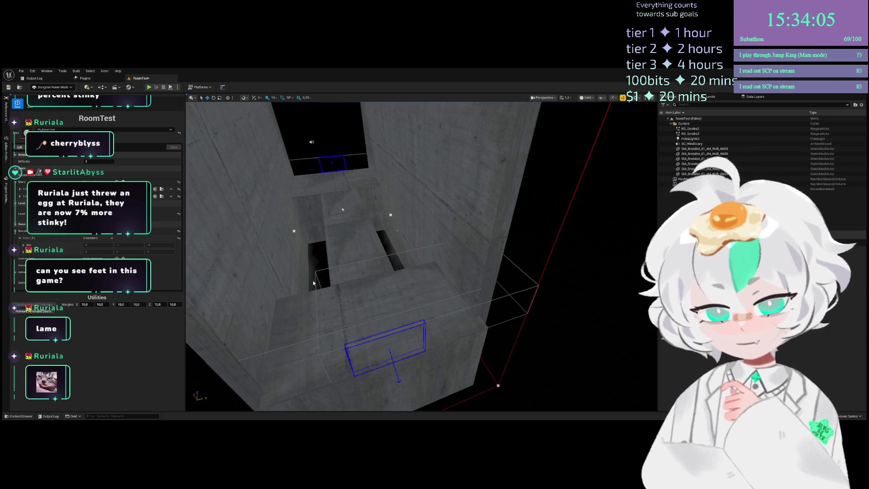
Delete the redundant NavMeshBoundsVolume, then look down the corridor
left_click(313, 283)
left_click_drag(314, 283, 383, 261)
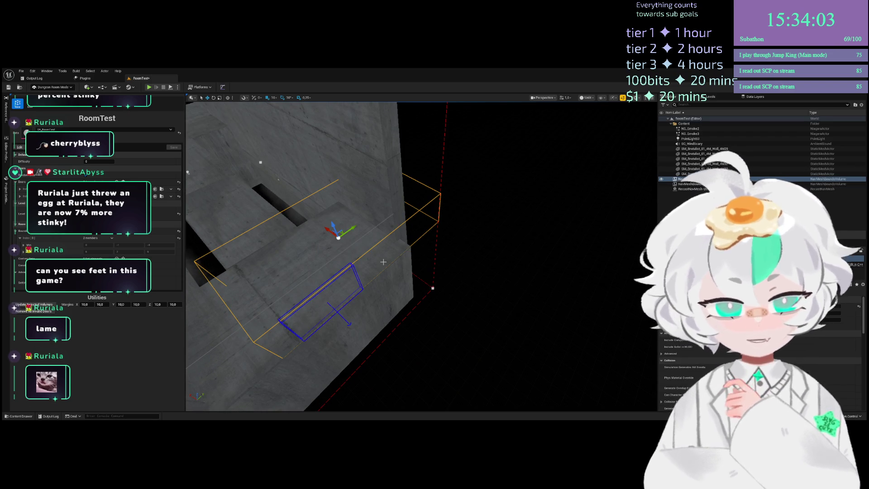
key("Delete")
left_click_drag(422, 193, 453, 192)
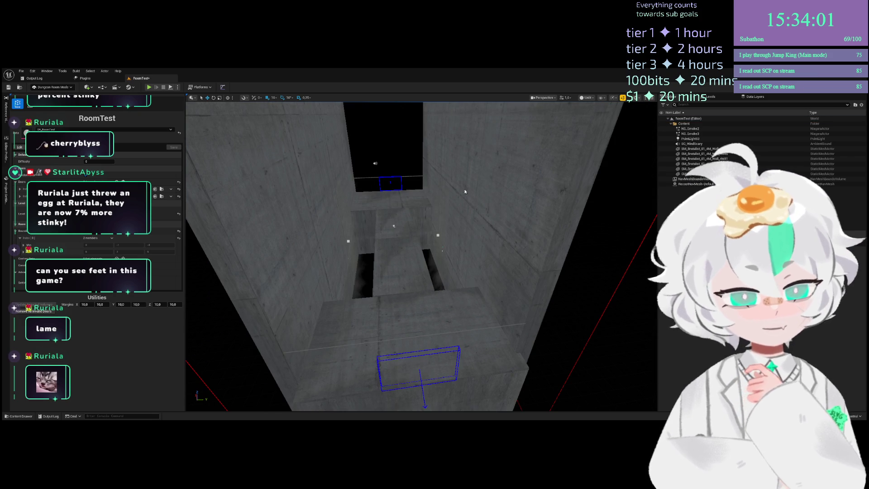
mouse_move(363, 277)
left_mouse_down()
mouse_move(363, 242)
mouse_move(363, 295)
left_mouse_up()
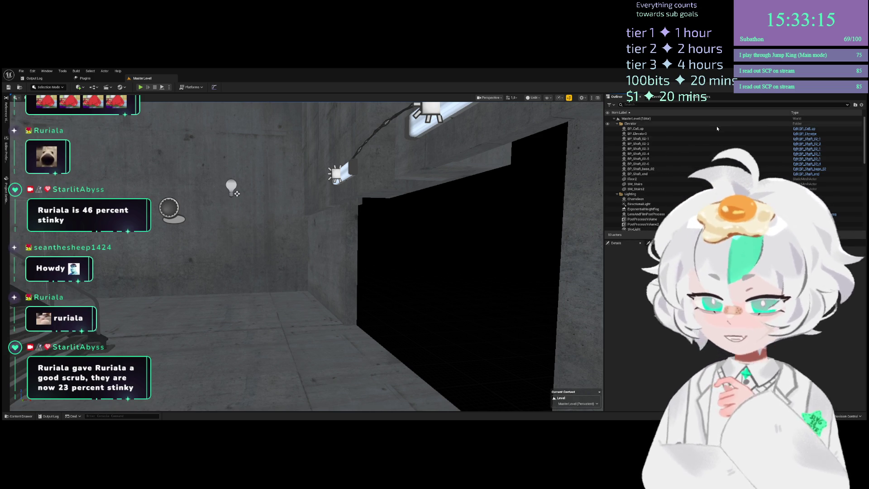
Check MasterLevel's actors in the Outliner and start Play In Editor with Alt+P
scroll(698, 187, "down", 5)
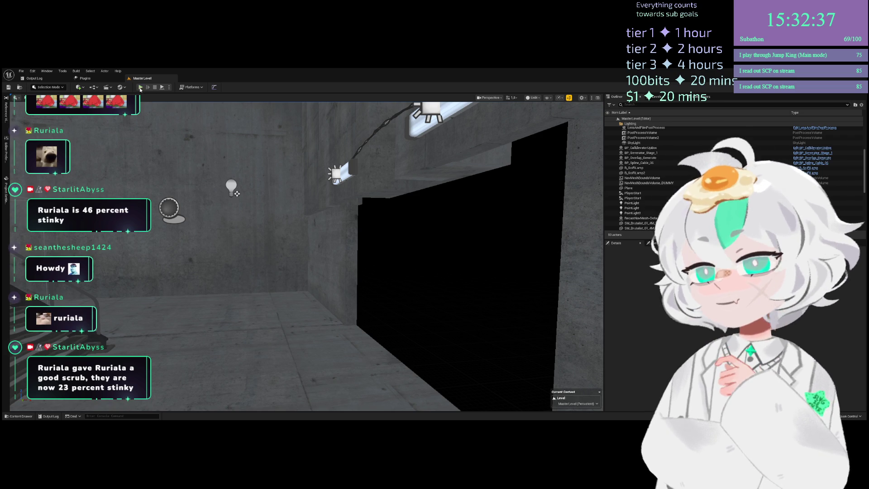
key("alt+p")
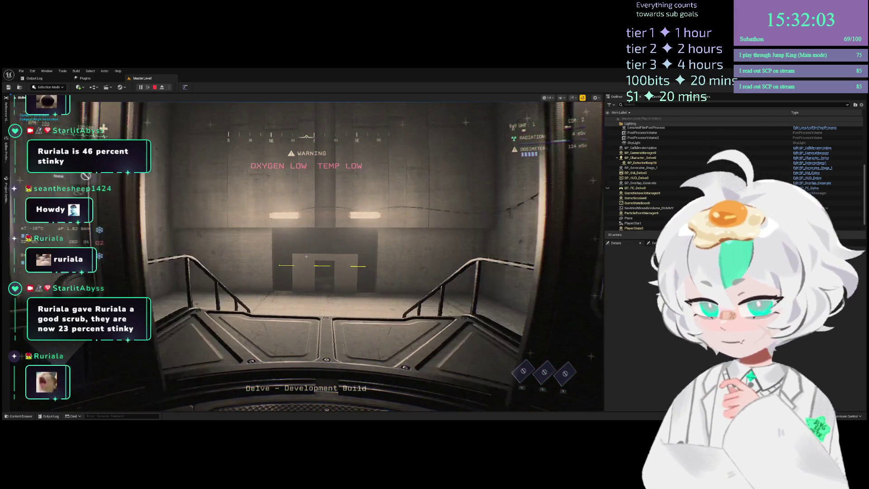
Walk out of the elevator, stop the play-test, then run and stop a second play-test
key("w")
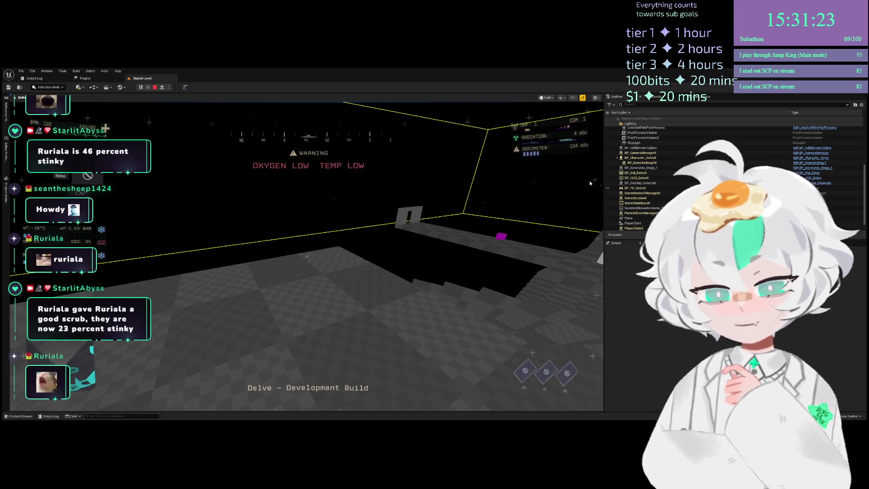
key("Escape")
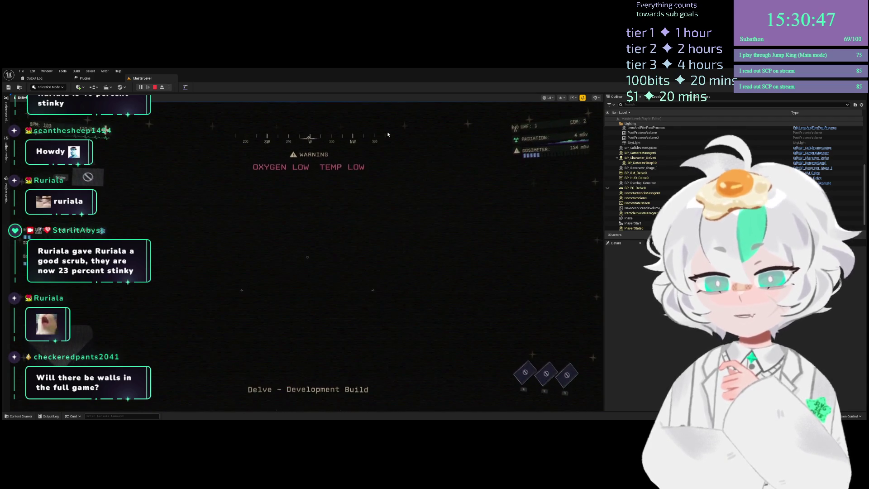
key("Escape")
key("alt+p")
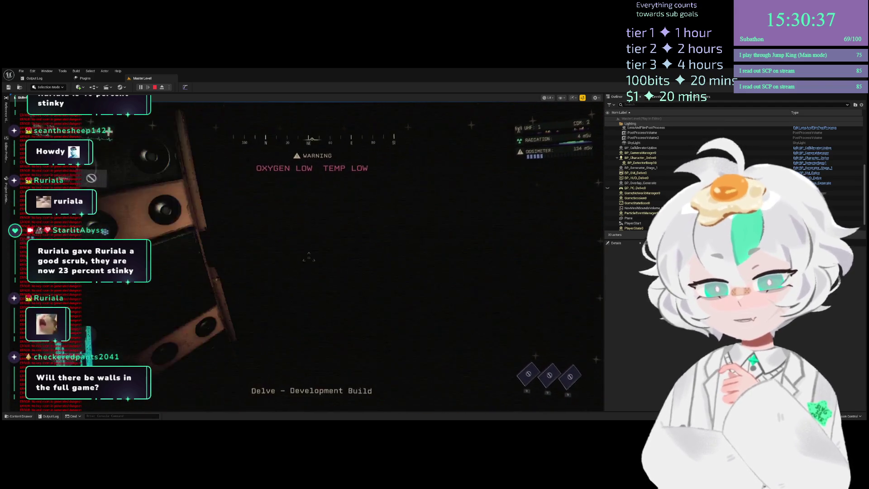
key("Escape")
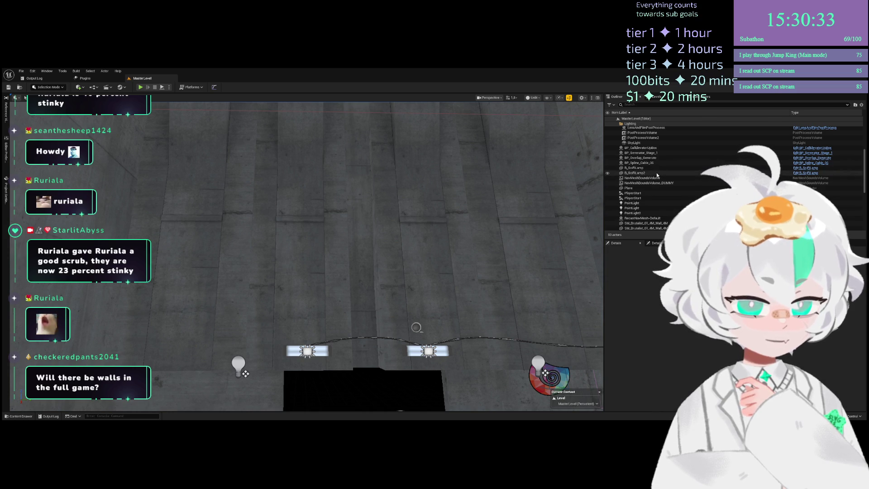
left_click(643, 152)
scroll(643, 344, "down", 2)
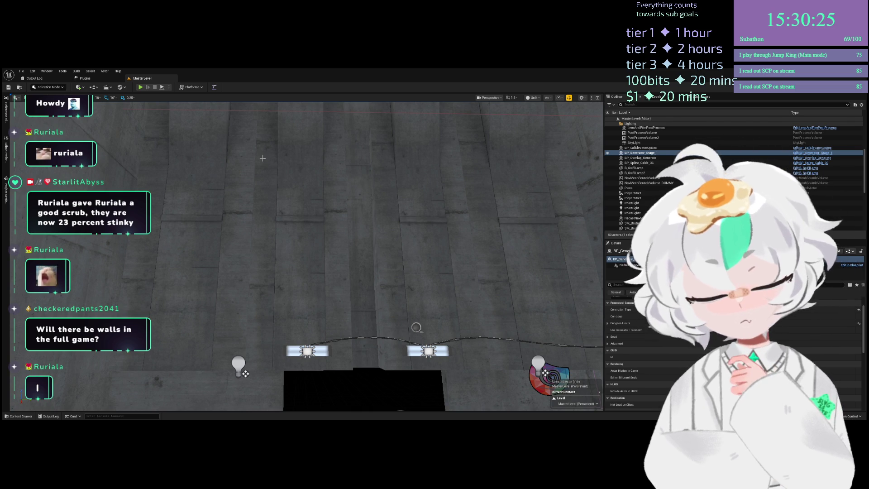
key("alt+p")
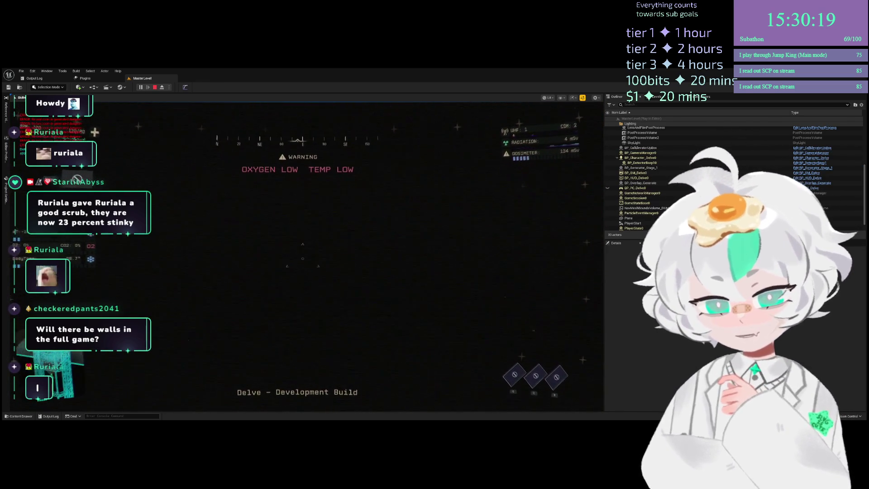
key("Escape")
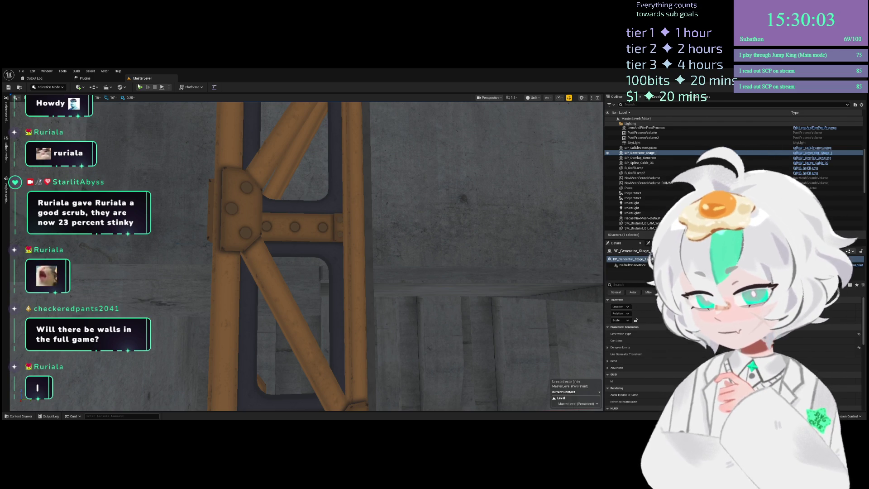
left_click(141, 87)
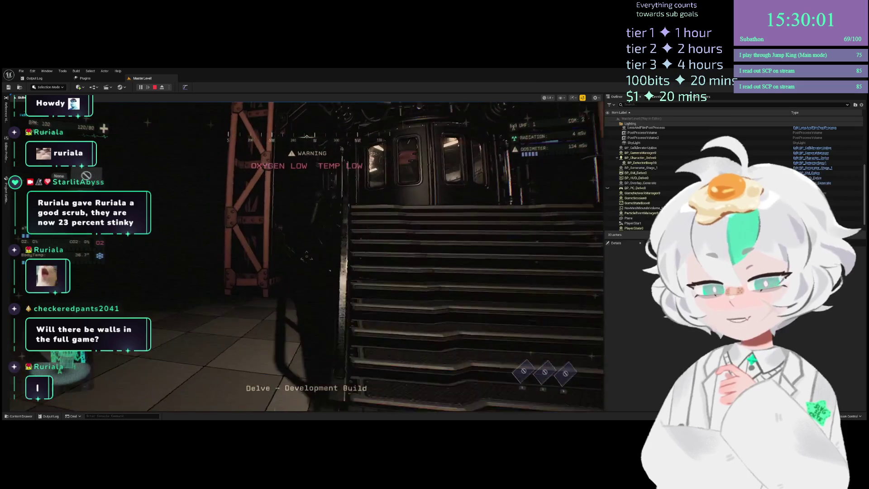
key("w")
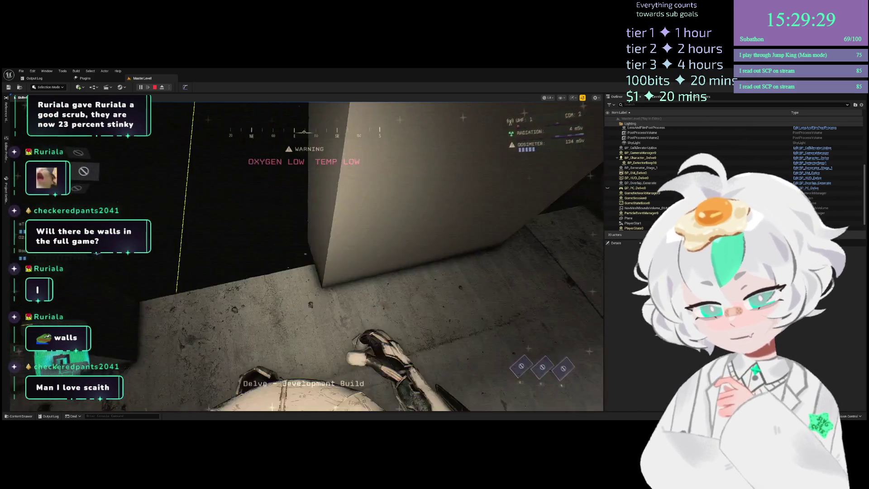
key("Escape")
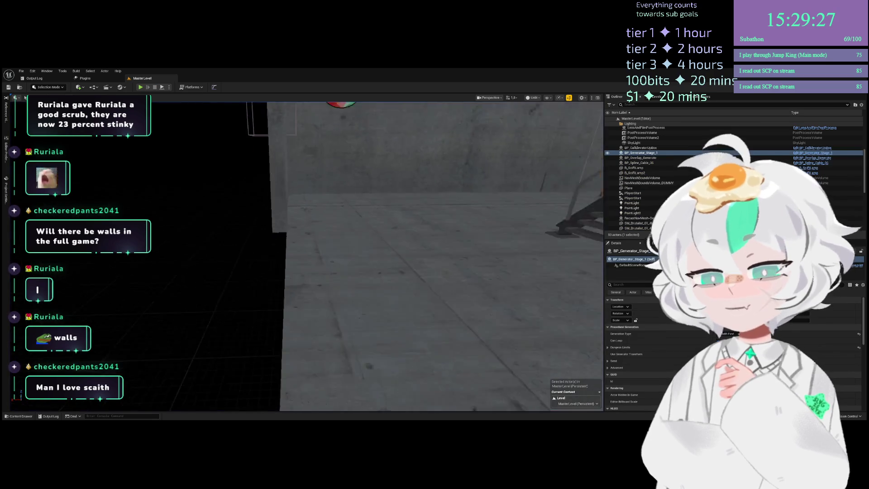
key("f")
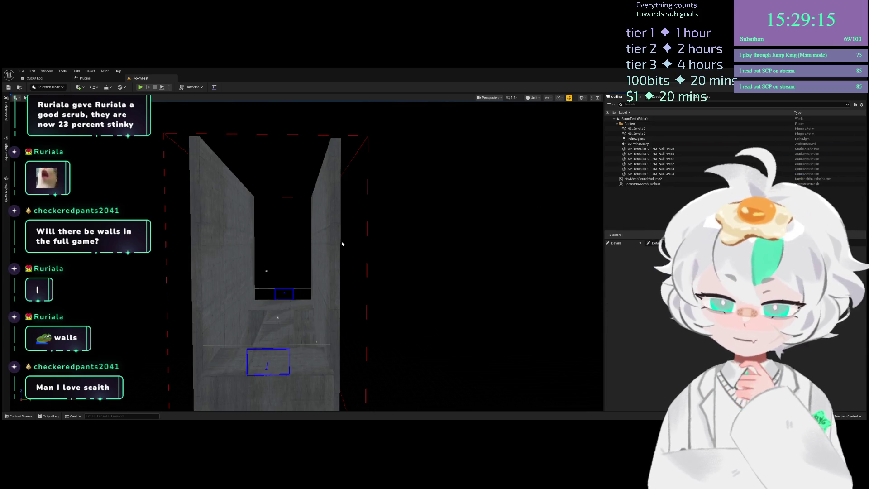
mouse_move(361, 265)
left_mouse_down()
mouse_move(466, 311)
mouse_move(581, 268)
left_mouse_up()
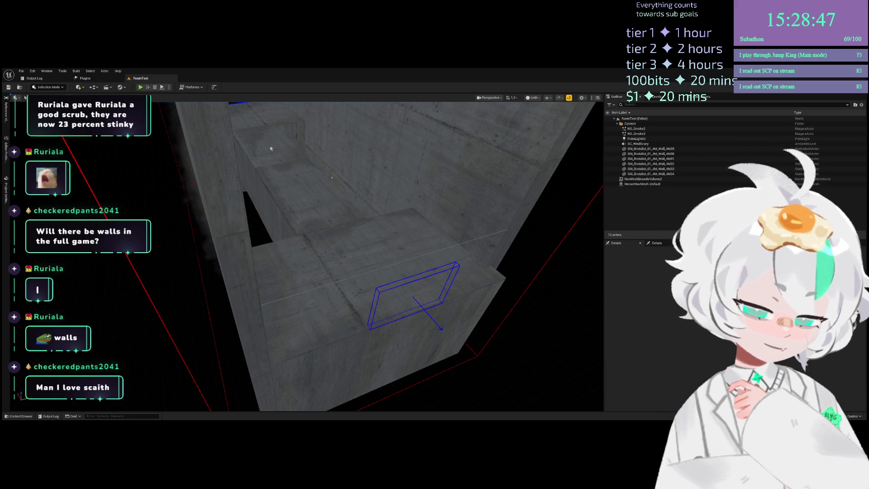
mouse_move(457, 196)
left_mouse_down()
mouse_move(453, 164)
mouse_move(446, 172)
mouse_move(452, 165)
left_mouse_up()
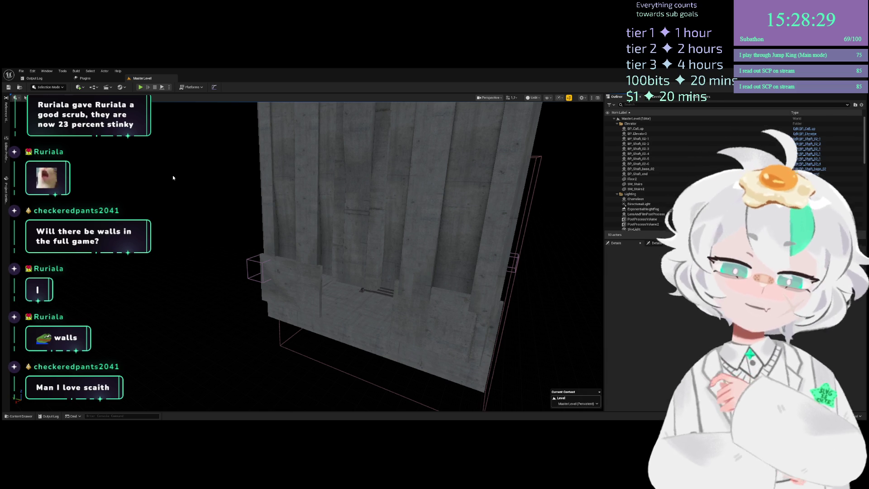
left_click_drag(256, 241, 256, 241)
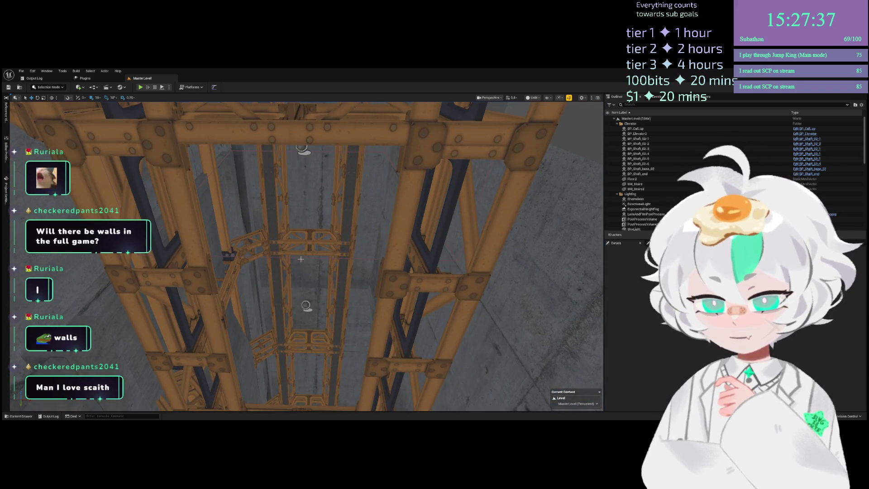
Select the BP_Overlap_Generate trigger in the elevator shaft and rotate it
left_click(306, 256)
left_click(302, 148)
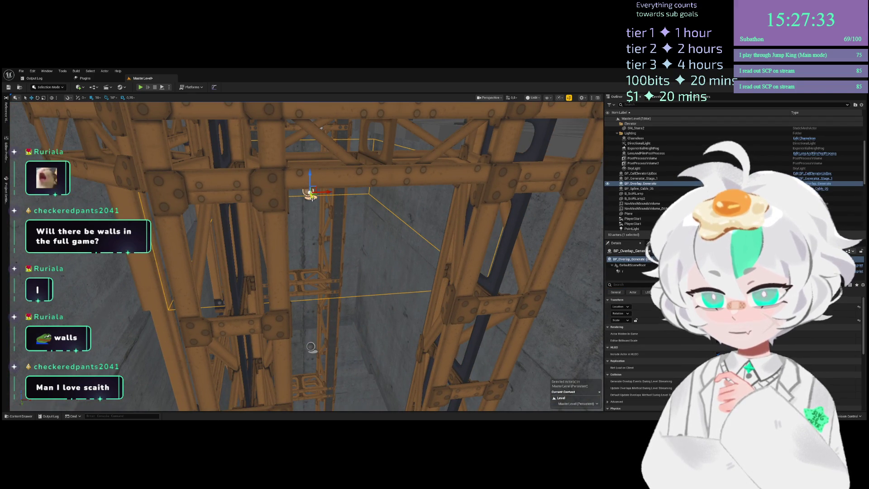
key("ctrl+s")
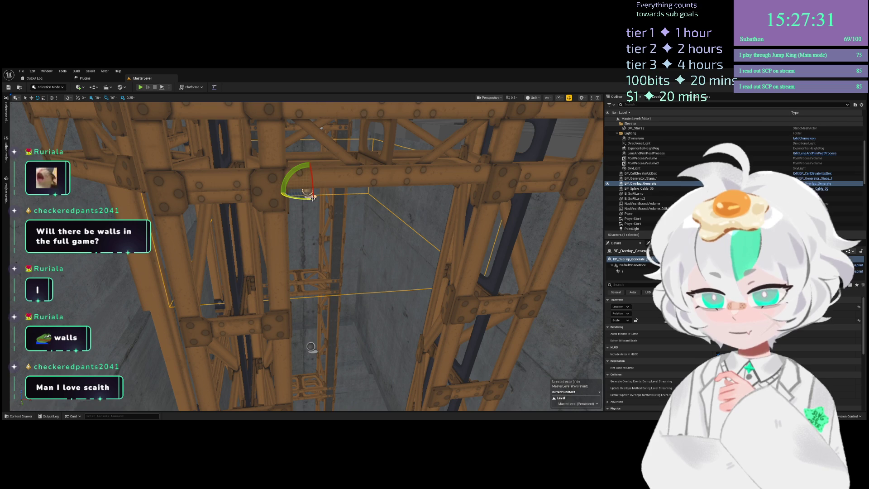
mouse_move(312, 198)
left_mouse_down()
mouse_move(260, 281)
mouse_move(253, 271)
mouse_move(271, 263)
mouse_move(335, 299)
left_mouse_up()
Play-test the rotated trigger, stop the session, and save MasterLevel
left_click(141, 87)
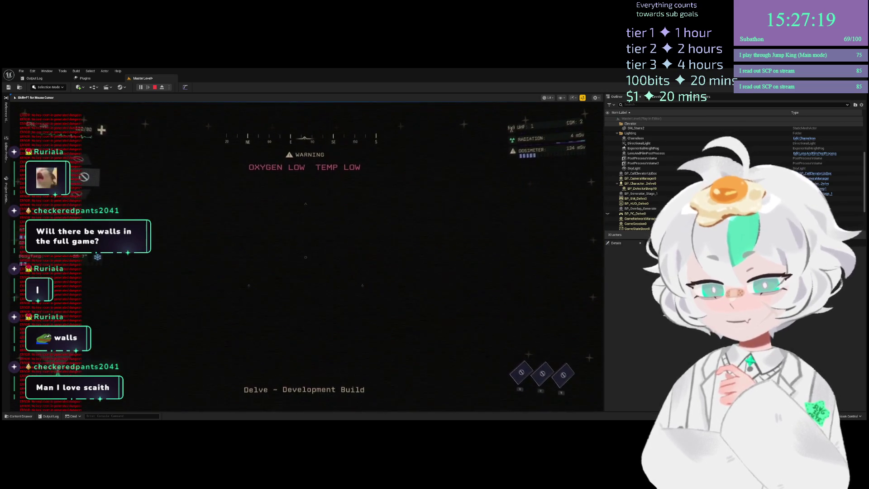
key("Escape")
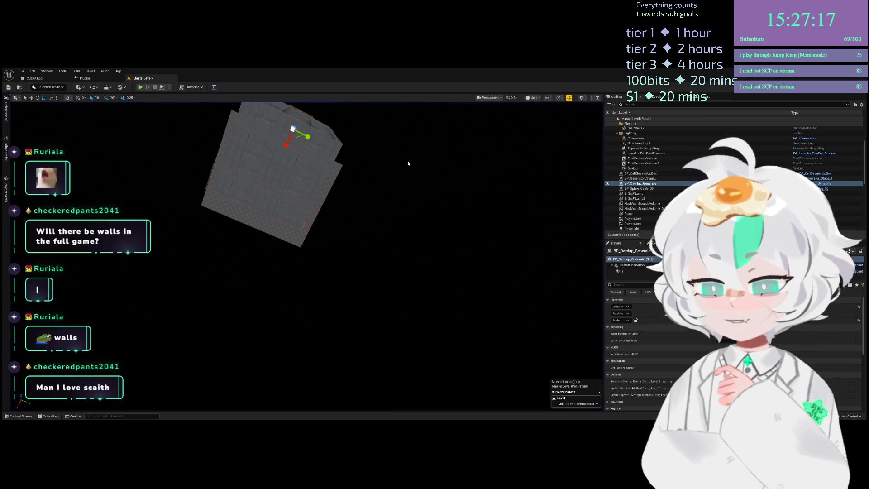
mouse_move(411, 154)
left_mouse_down()
mouse_move(404, 92)
mouse_move(437, 93)
left_mouse_up()
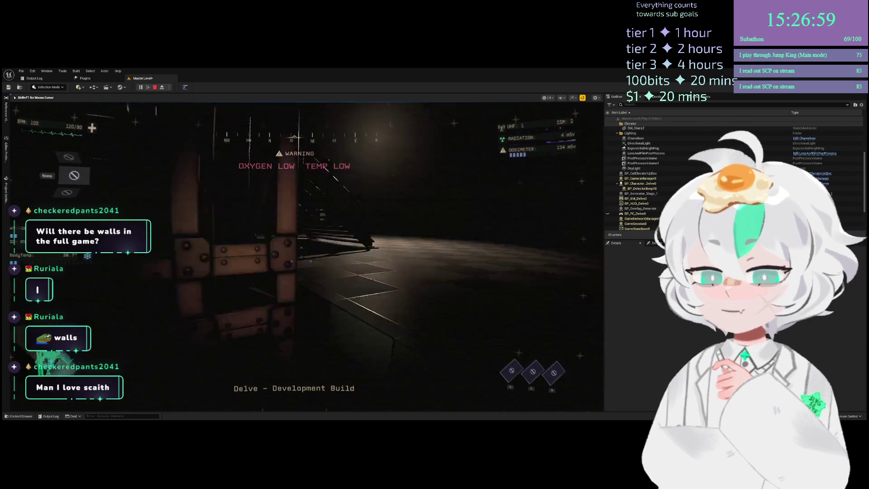
key("Escape")
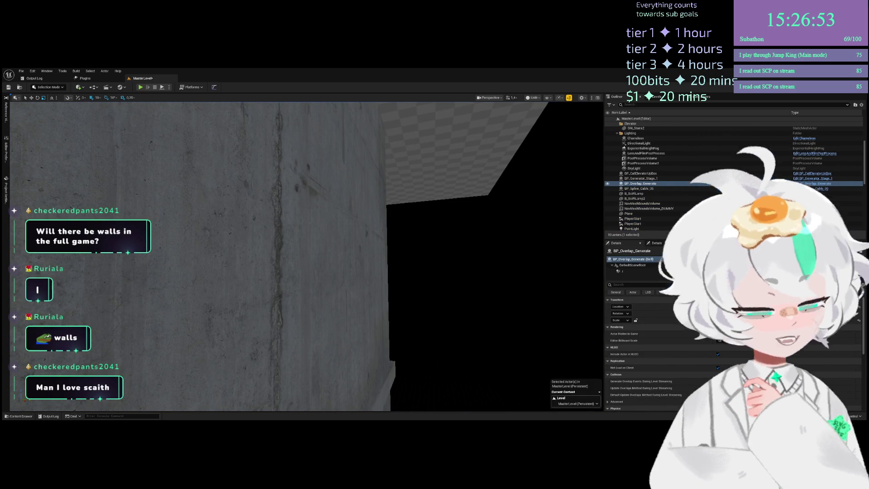
left_click_drag(232, 253, 226, 212)
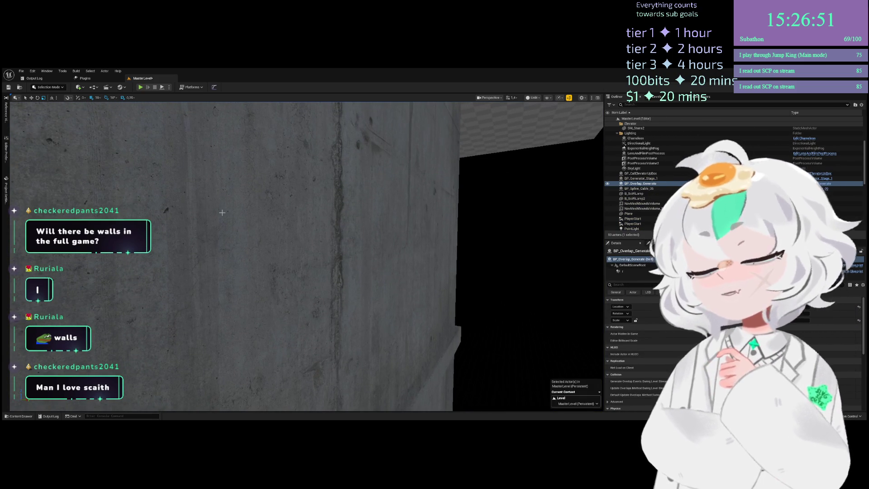
key("ctrl+s")
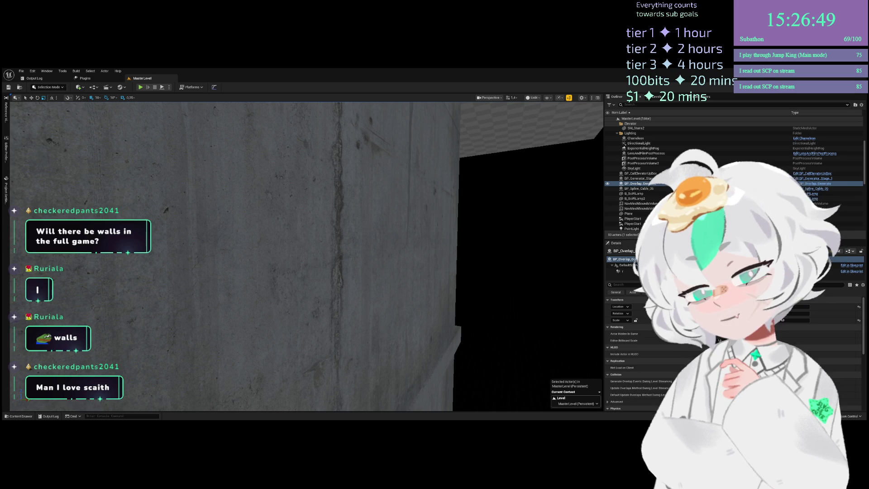